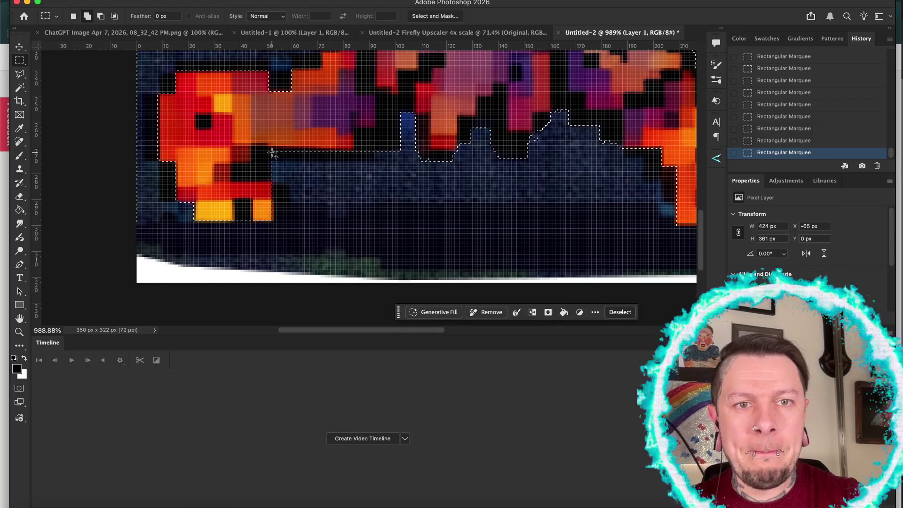
Add marquee rectangles to the selection at a notch, a thin strip and blocks along the sprite's edge
scroll(390, 187, right, 2)
mouse_move(382, 189)
mouse_down()
mouse_move(490, 177)
mouse_move(496, 156)
mouse_move(567, 165)
mouse_move(568, 180)
mouse_up()
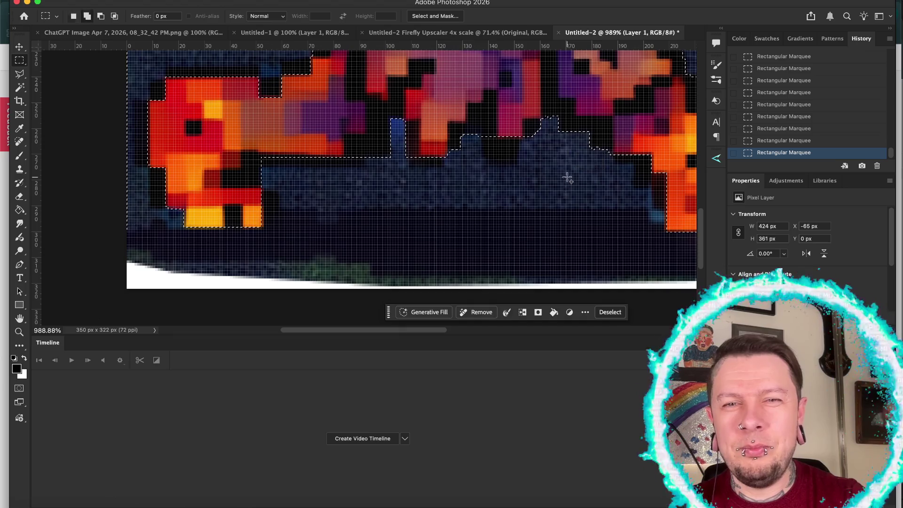
scroll(567, 177, right, 2)
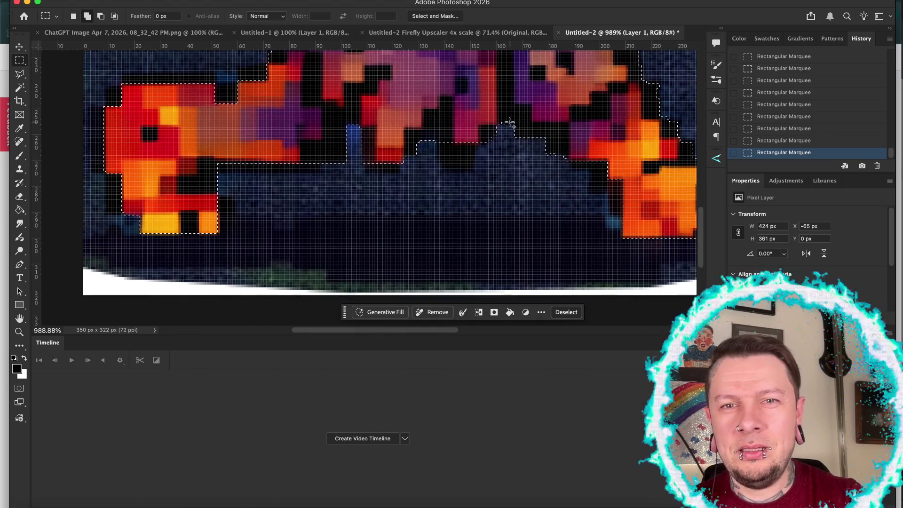
mouse_move(499, 121)
mouse_down()
mouse_move(554, 173)
mouse_move(568, 175)
mouse_up()
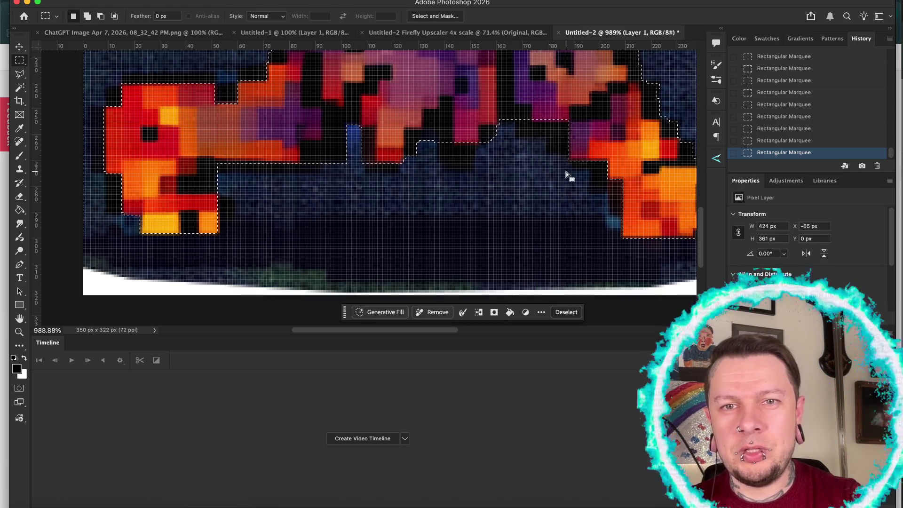
drag(532, 112, 572, 120)
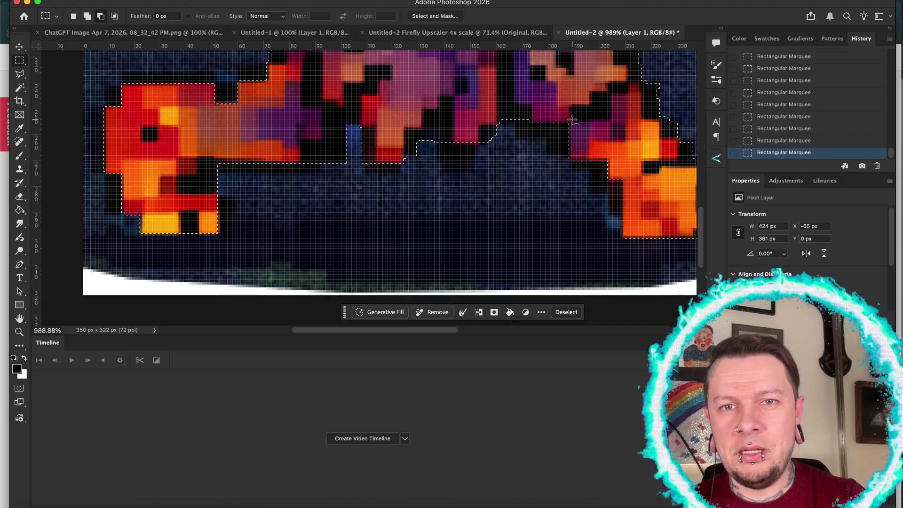
drag(480, 126, 505, 136)
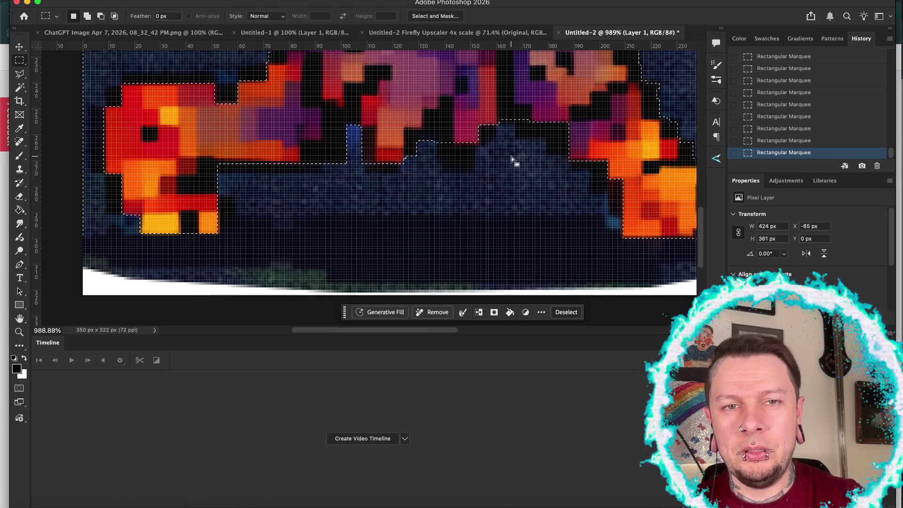
scroll(512, 157, down, 2)
scroll(511, 157, right, 2)
scroll(511, 156, right, 3)
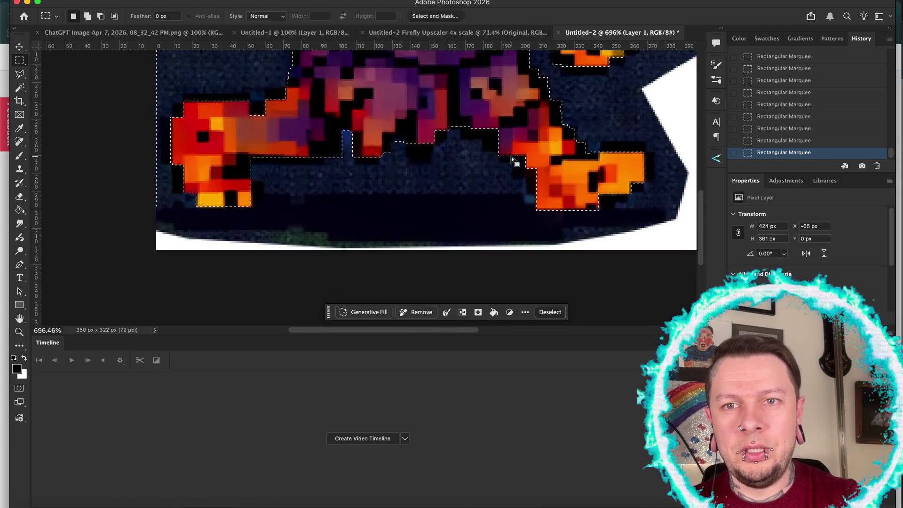
scroll(512, 157, down, 1)
scroll(512, 156, up, 2)
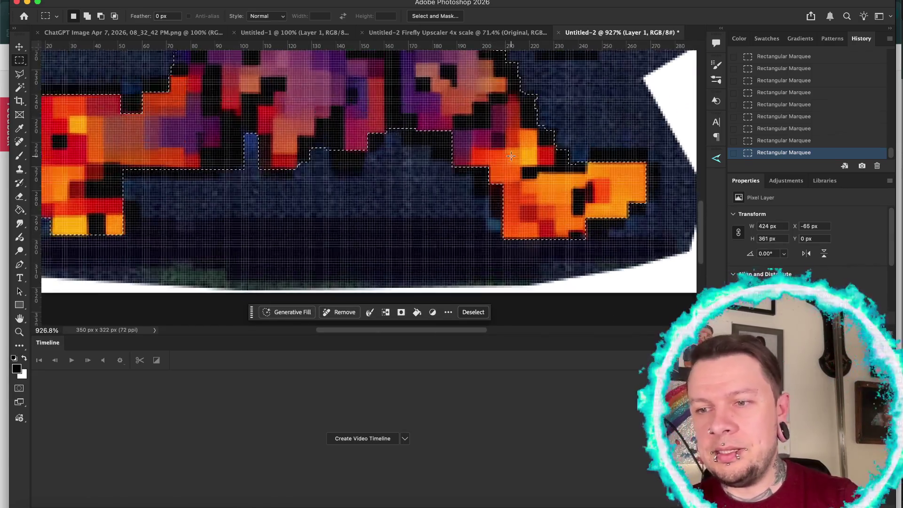
scroll(512, 157, right, 4)
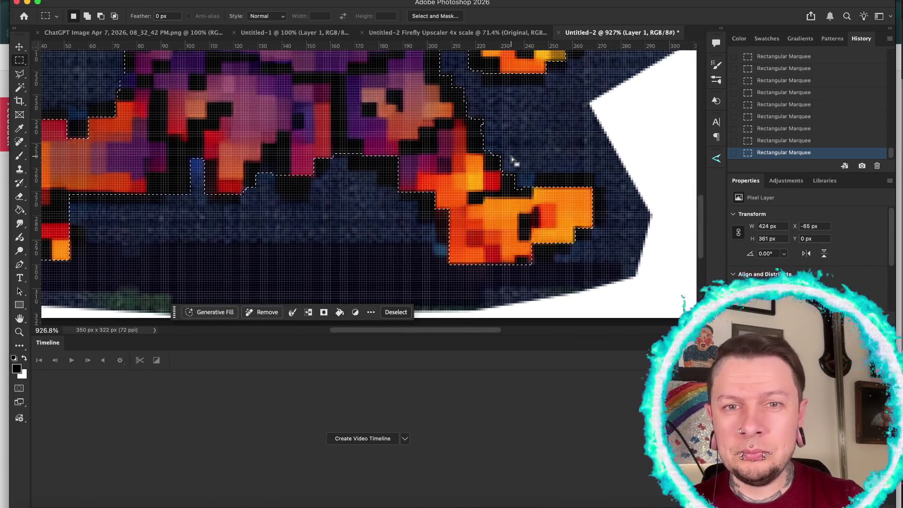
scroll(512, 157, left, 1)
Add more small blocks and a one-pixel sliver near the arm, plus a background patch beside the sprite
drag(503, 172, 533, 197)
scroll(532, 196, up, 1)
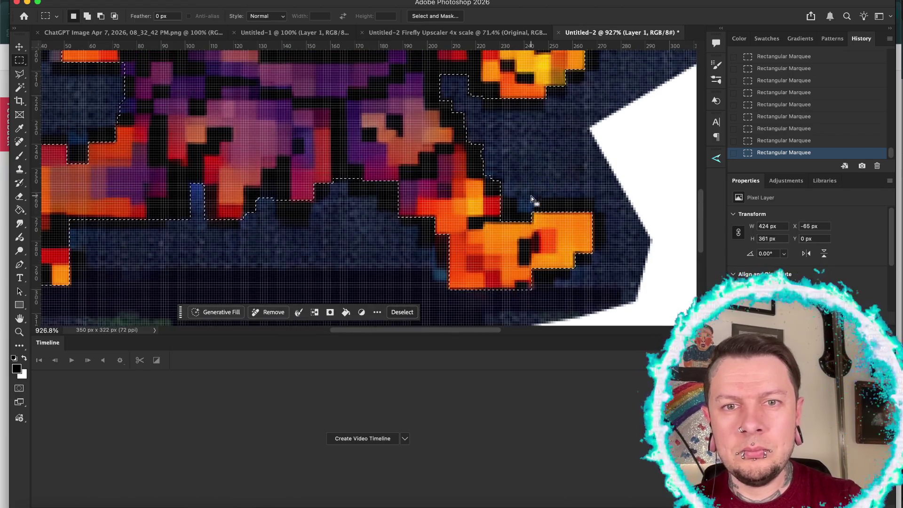
drag(485, 175, 511, 193)
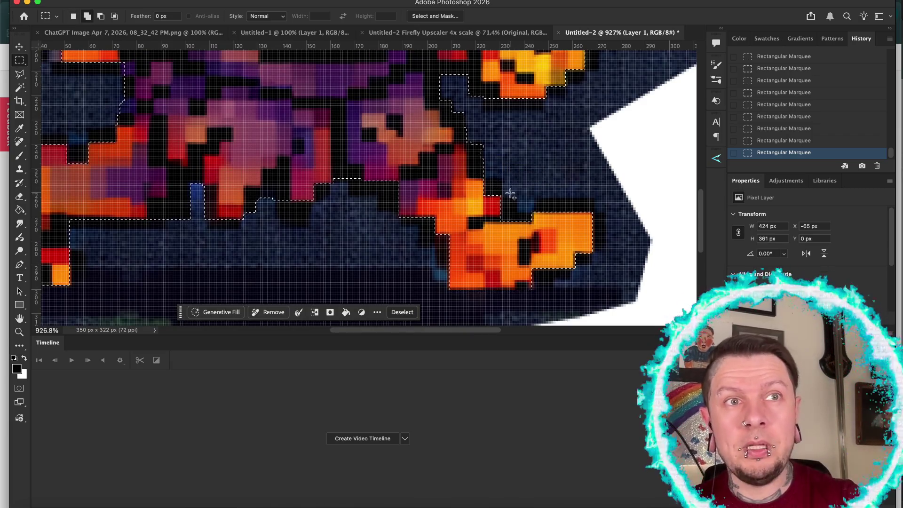
drag(499, 188, 454, 111)
scroll(456, 115, up, 3)
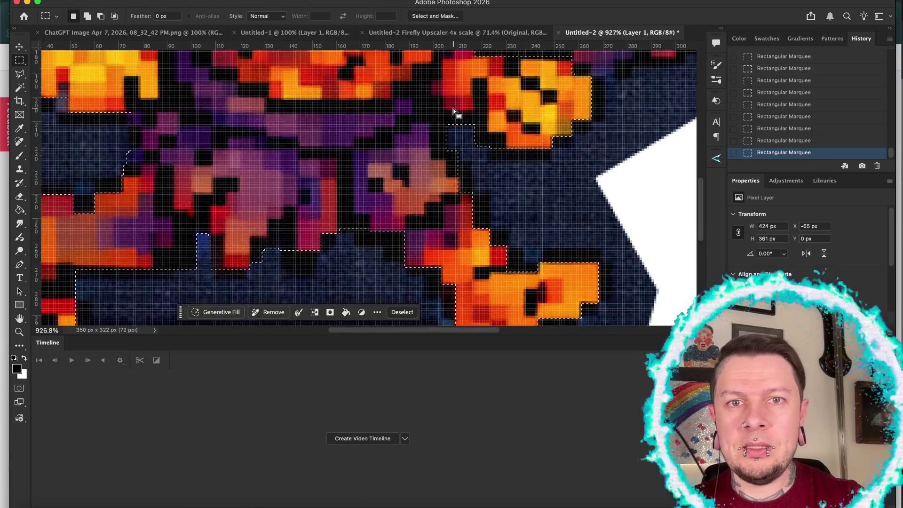
drag(451, 171, 457, 198)
scroll(458, 198, up, 3)
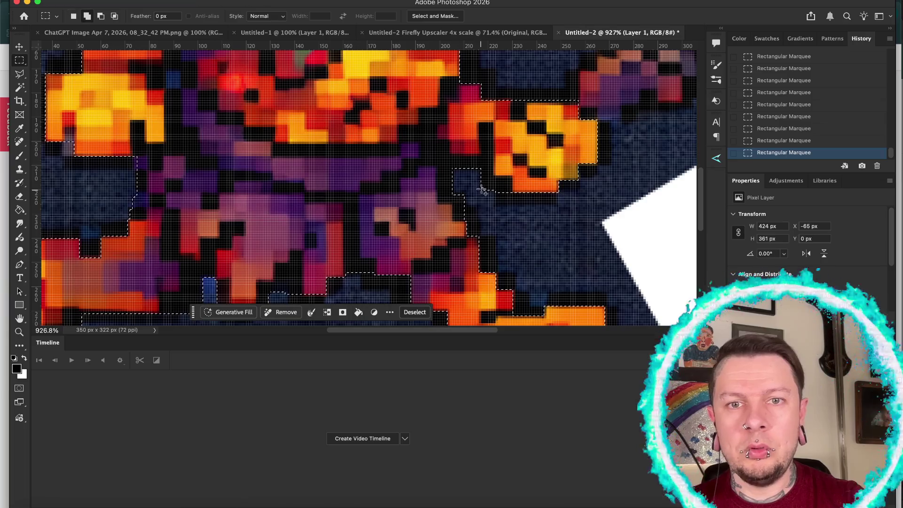
drag(481, 179, 513, 193)
mouse_move(451, 154)
mouse_down()
mouse_move(492, 185)
mouse_move(491, 203)
mouse_move(453, 202)
mouse_move(475, 220)
mouse_up()
scroll(475, 220, down, 5)
scroll(475, 220, left, 4)
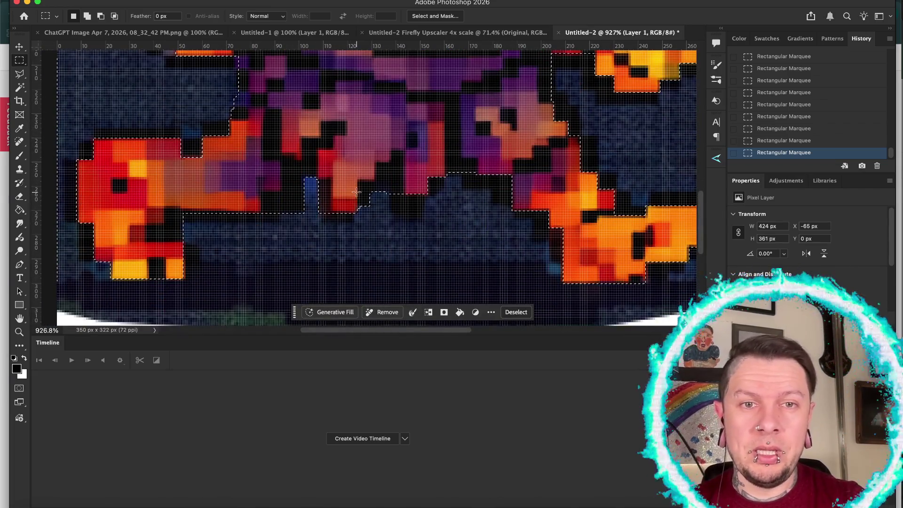
Add marquee blocks along the goblin's legs and near its arm
drag(358, 182, 360, 183)
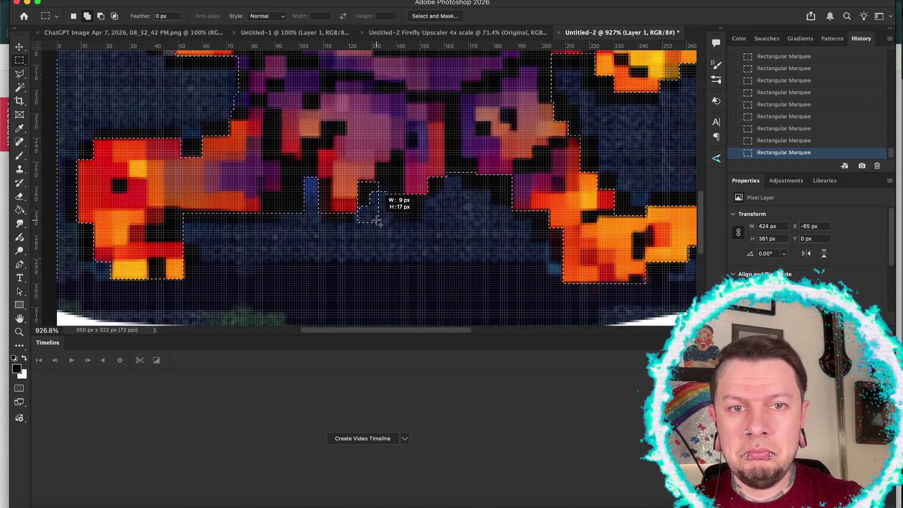
drag(401, 230, 401, 231)
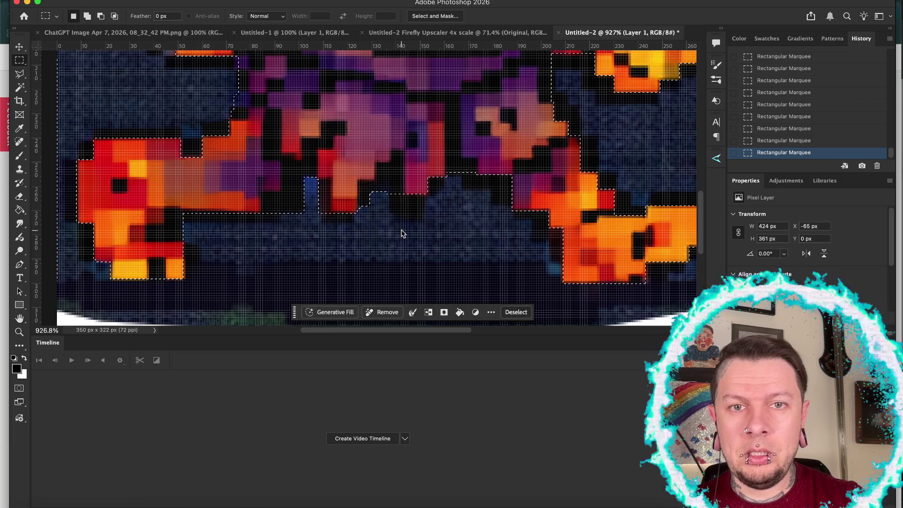
scroll(403, 232, up, 3)
scroll(402, 232, up, 3)
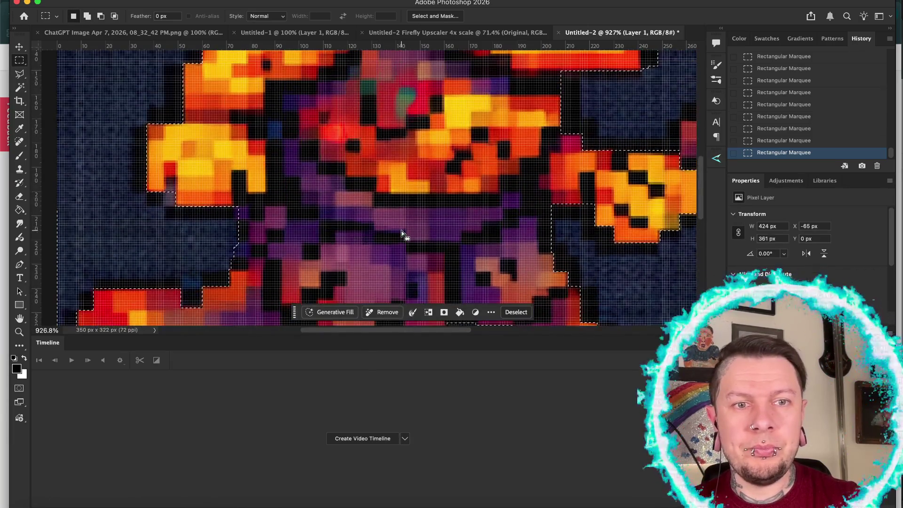
mouse_move(210, 233)
mouse_down()
mouse_move(236, 270)
mouse_move(247, 269)
mouse_up()
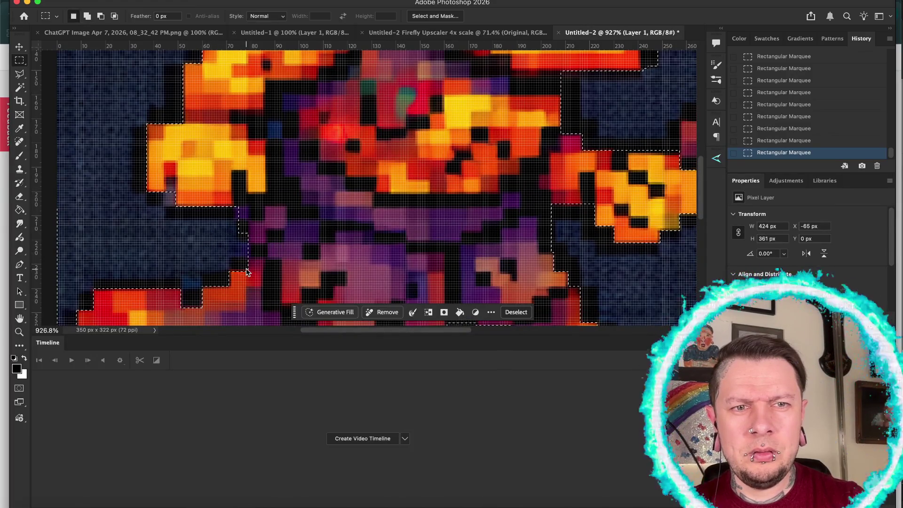
scroll(246, 269, up, 5)
scroll(246, 269, right, 5)
scroll(246, 269, up, 3)
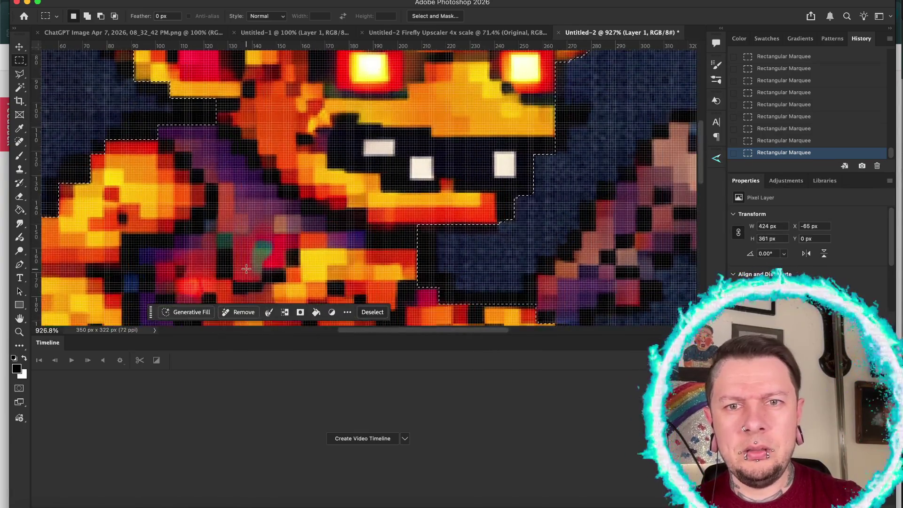
scroll(334, 269, right, 5)
Shift-add rectangles beside the mouth, head and ear to the selection
key(shift)
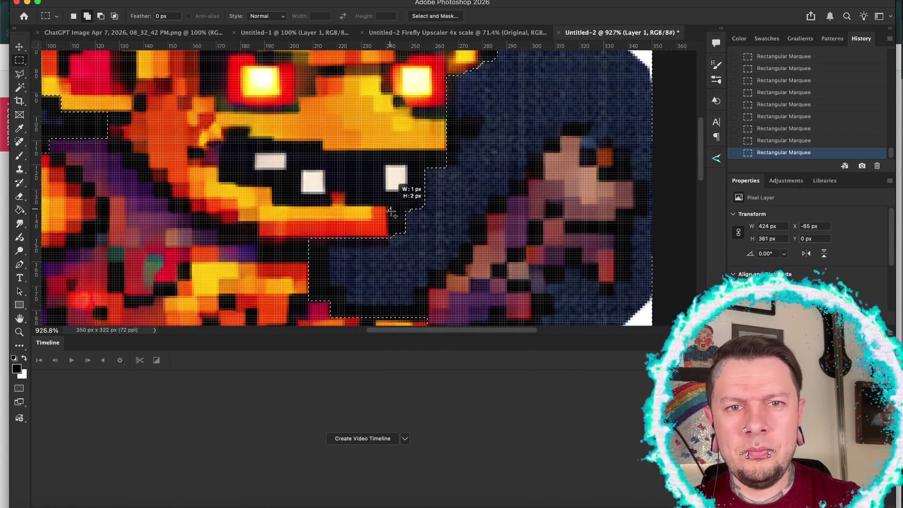
drag(421, 251, 422, 254)
scroll(423, 254, up, 3)
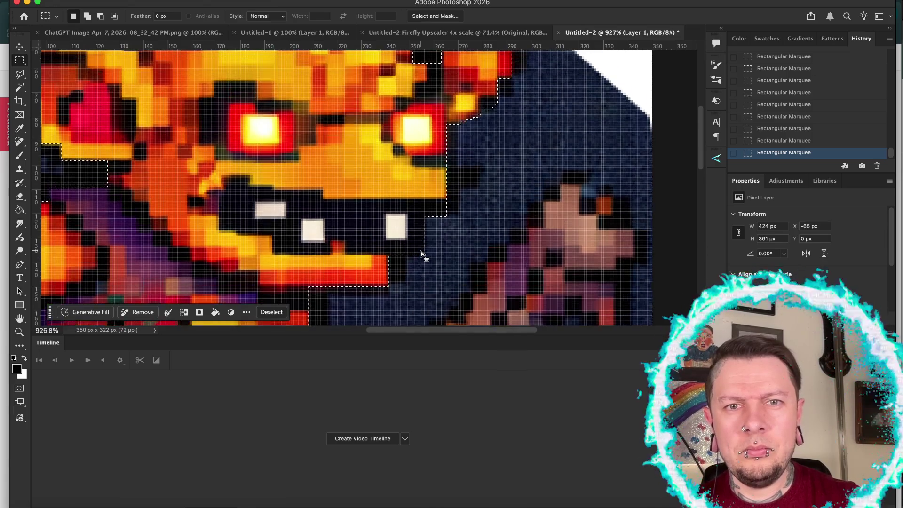
scroll(422, 254, up, 5)
key(shift)
mouse_move(460, 206)
mouse_down()
mouse_move(506, 209)
mouse_move(506, 234)
mouse_up()
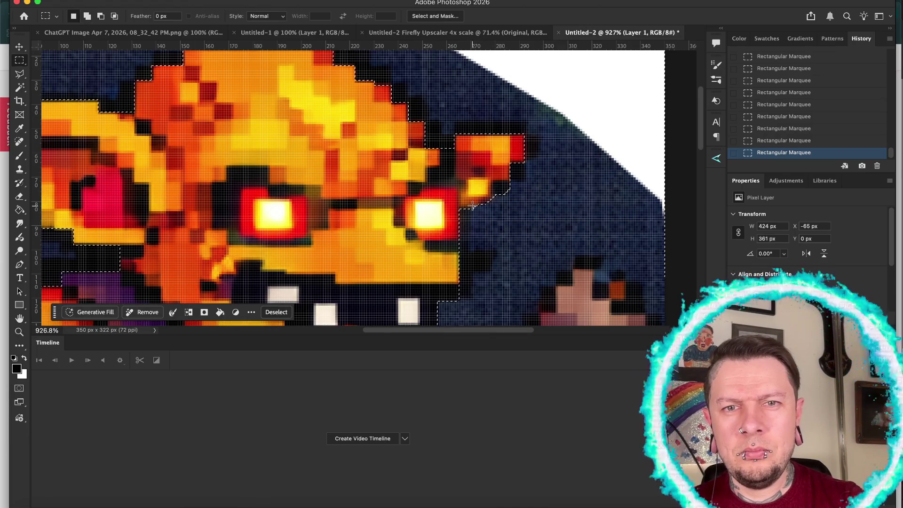
mouse_move(455, 183)
mouse_down()
mouse_move(479, 188)
mouse_move(493, 207)
mouse_up()
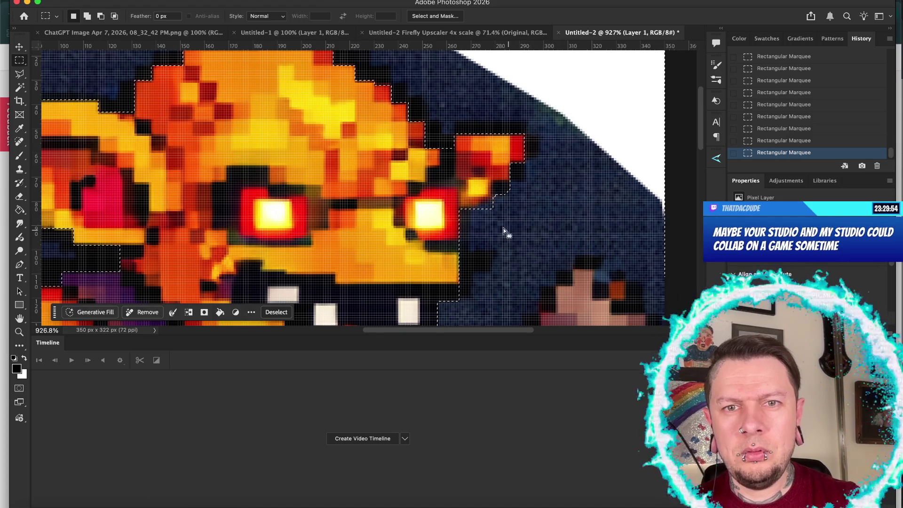
drag(492, 194, 521, 214)
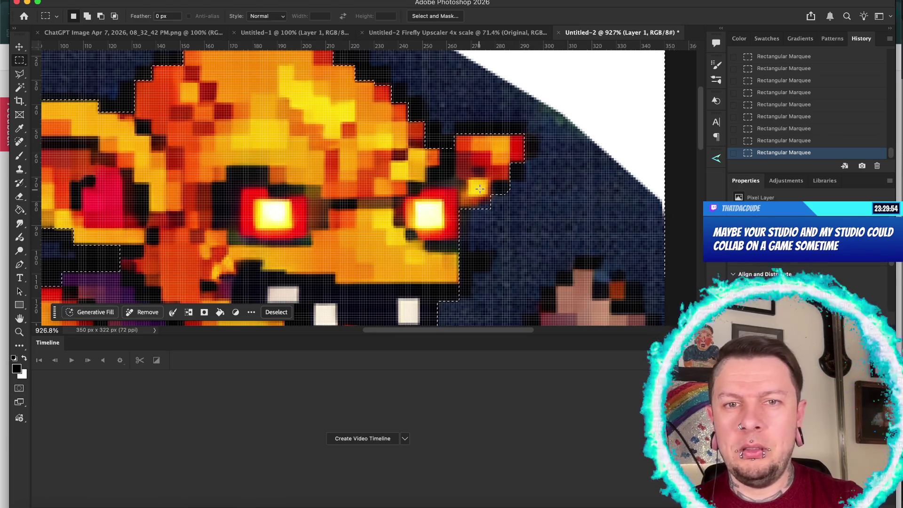
mouse_move(492, 189)
mouse_down()
mouse_move(517, 177)
mouse_move(518, 202)
mouse_up()
Pan and zoom around the canvas to check the selection's edges against the goblin outline
scroll(518, 201, up, 1)
scroll(517, 202, left, 8)
scroll(518, 201, down, 2)
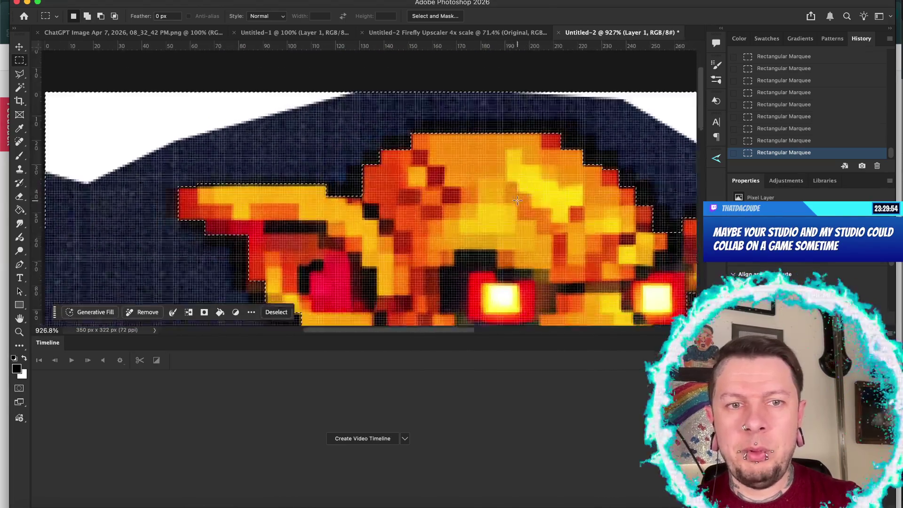
scroll(517, 202, down, 10)
scroll(517, 201, left, 4)
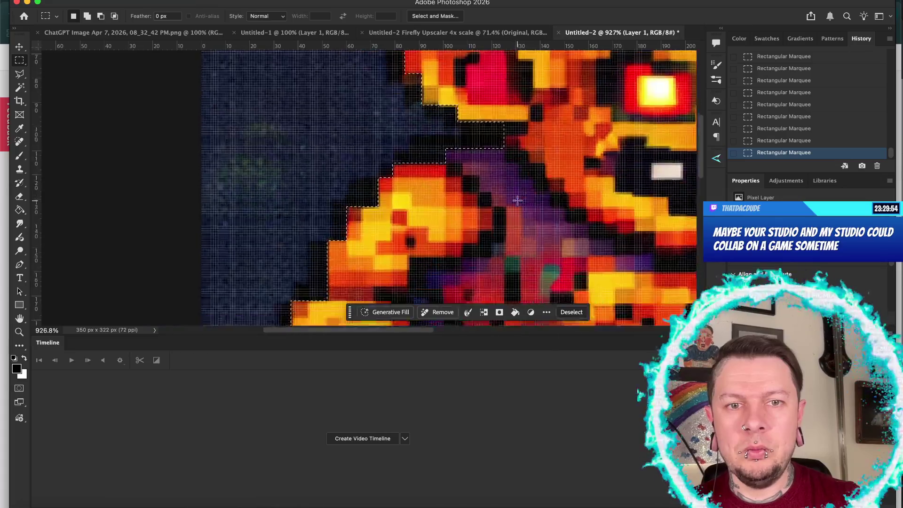
scroll(518, 201, up, 2)
scroll(518, 200, left, 3)
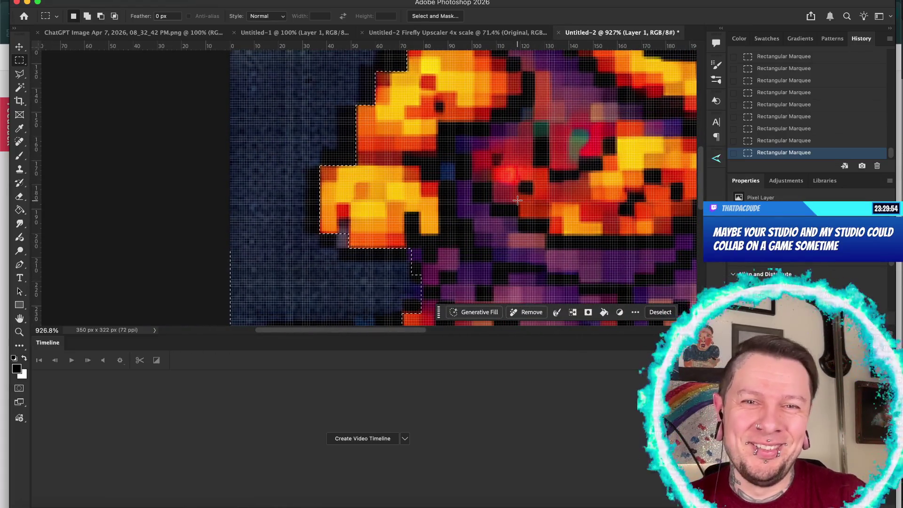
scroll(439, 198, down, 3)
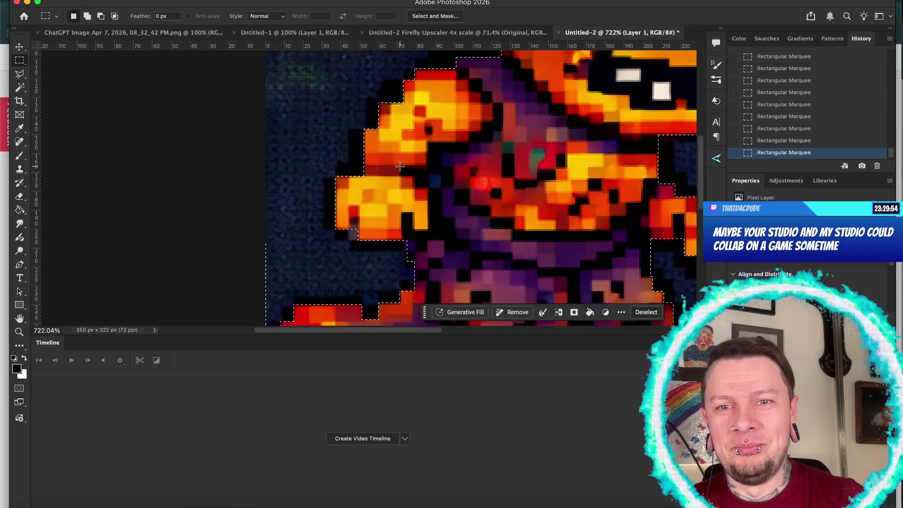
scroll(400, 166, down, 3)
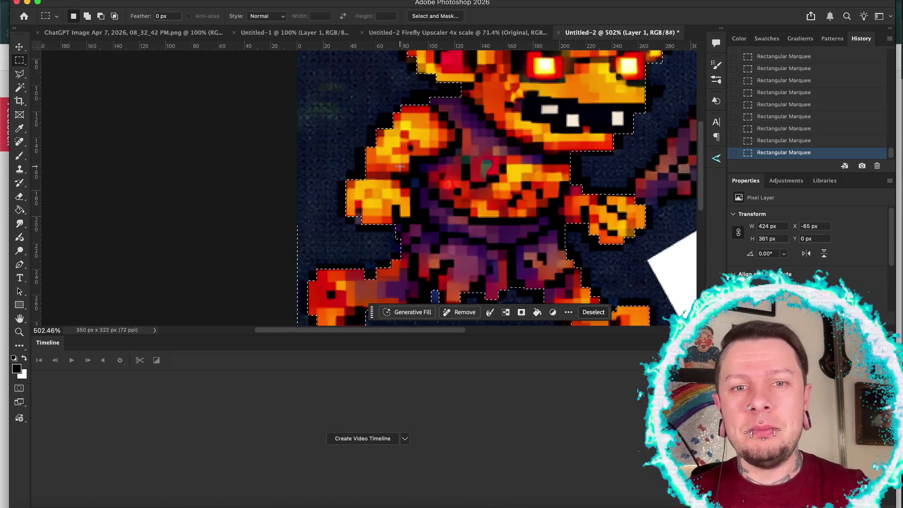
scroll(332, 167, down, 5)
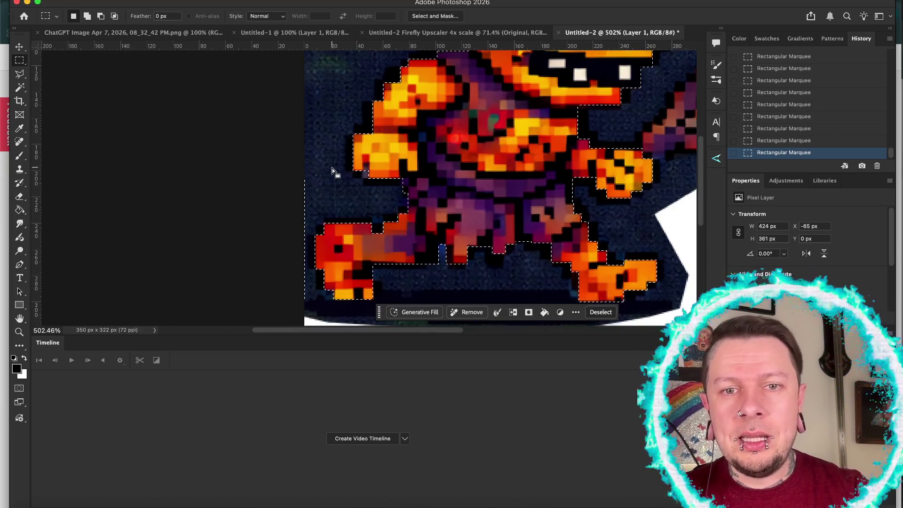
scroll(332, 168, up, 5)
scroll(332, 168, up, 5)
scroll(333, 168, right, 2)
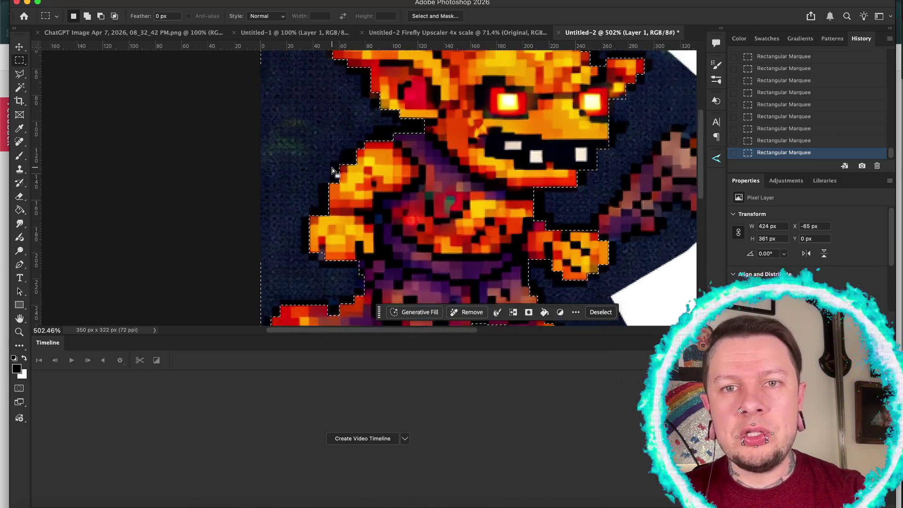
scroll(330, 168, down, 3)
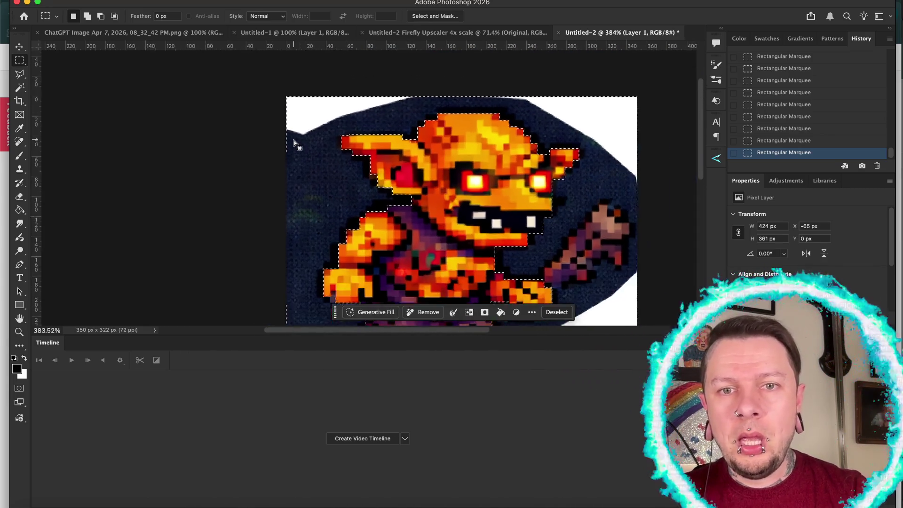
scroll(296, 142, down, 2)
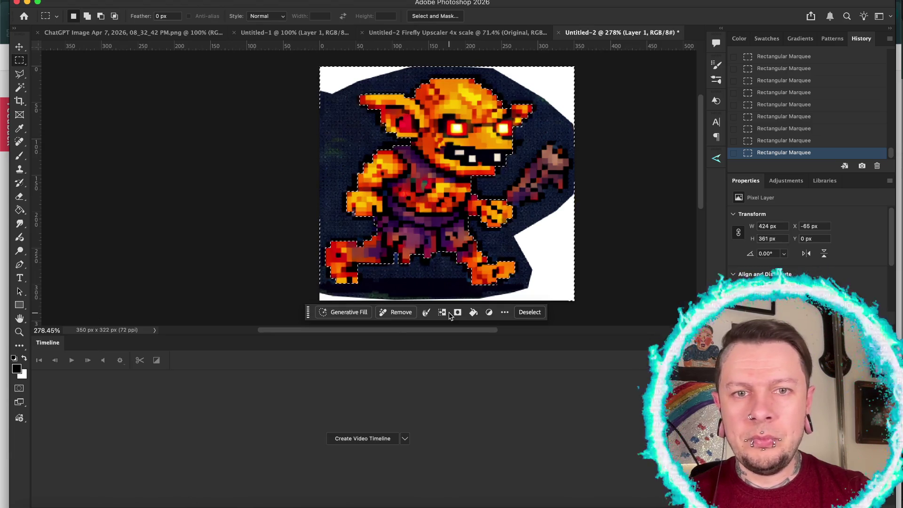
Delete the selected dark background and the remaining areas, then deselect
key(BackSpace)
key(BackSpace)
key(BackSpace)
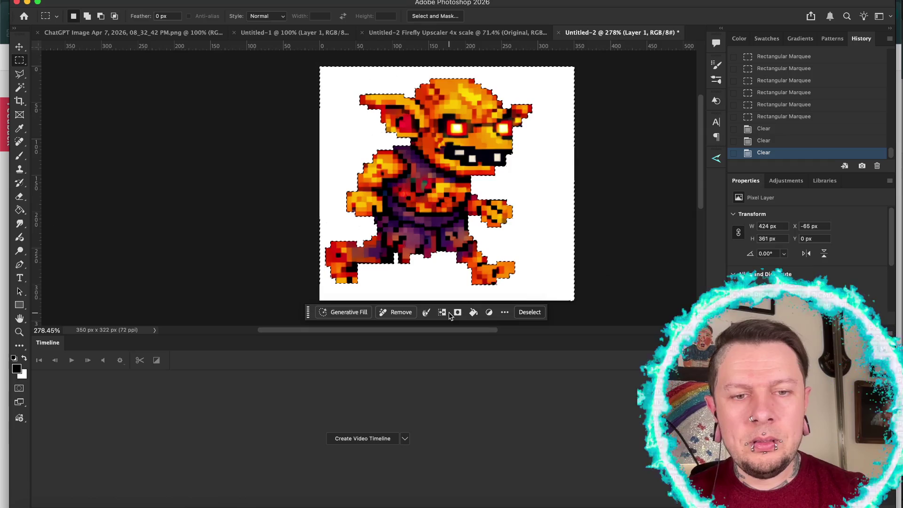
key(BackSpace)
key(BackSpace)
key(BackSpace)
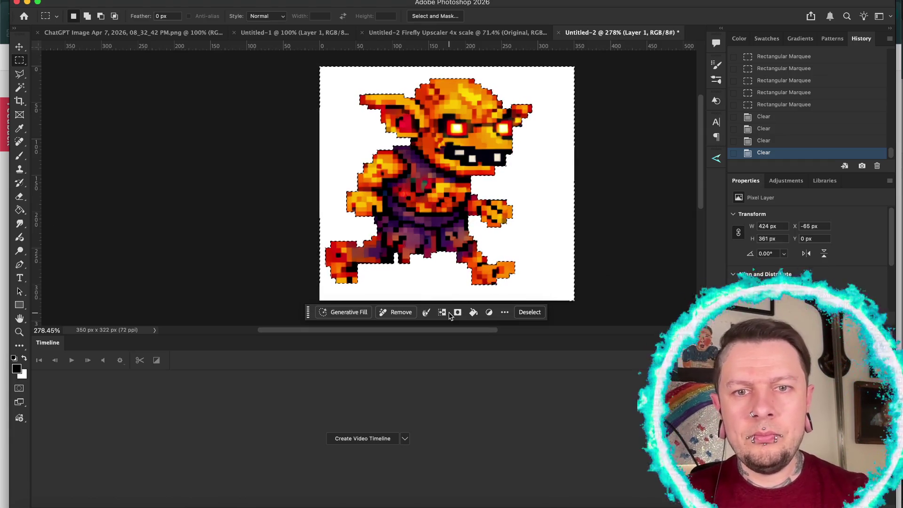
key(super+d)
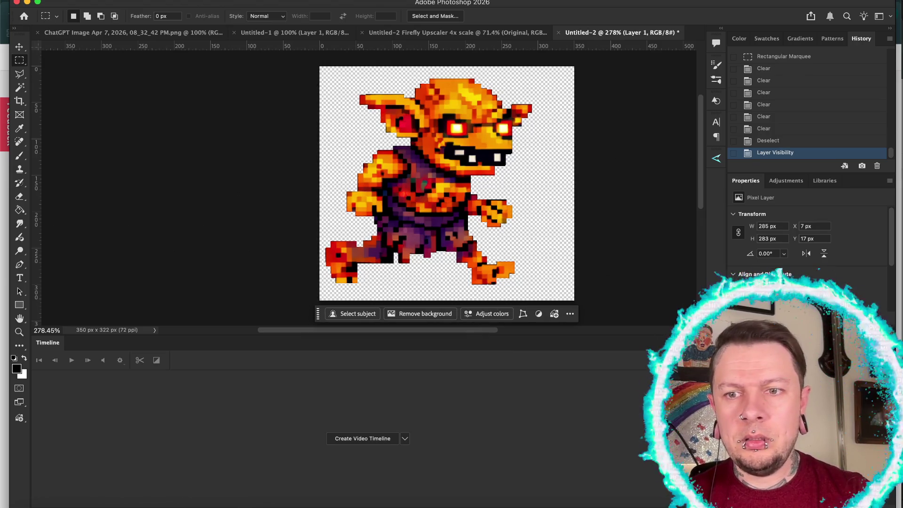
Give the goblin layer a black Stroke outline in Layer Style
double_click(800, 386)
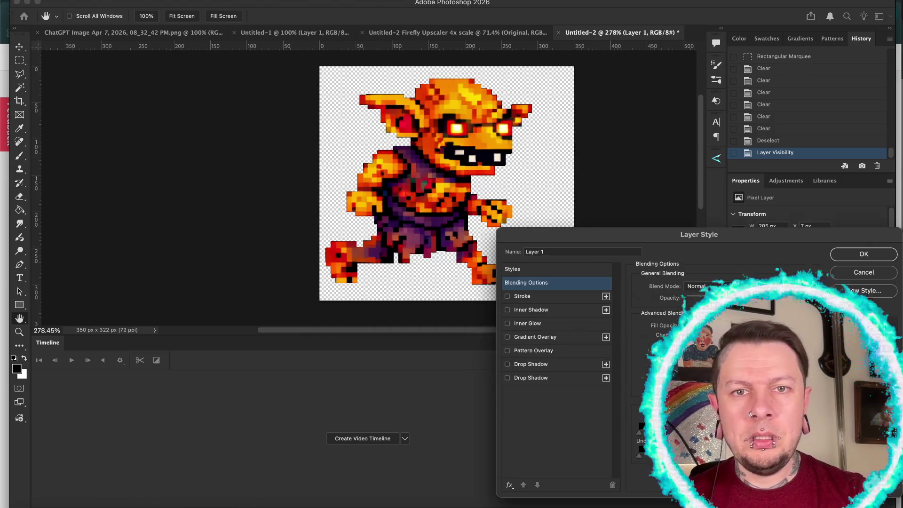
click(507, 297)
click(519, 298)
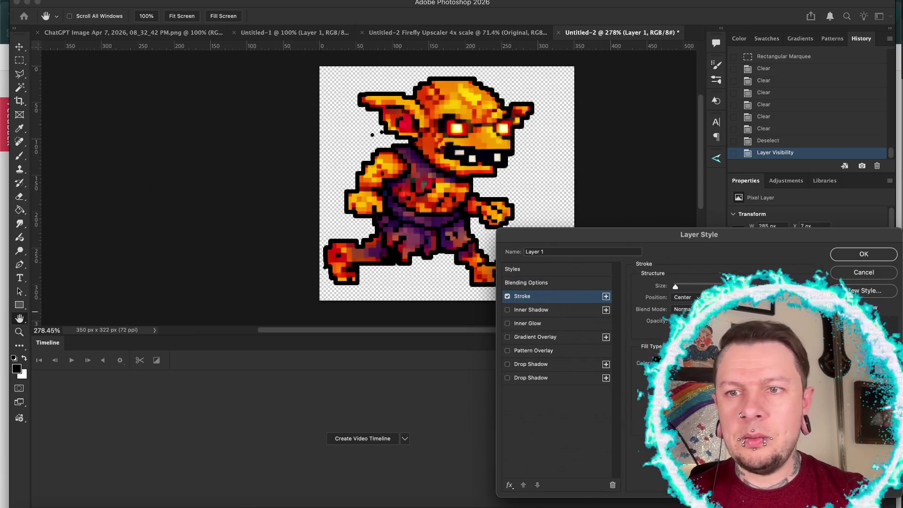
click(864, 254)
Erase the stray pixels near the goblin's ear, then switch to the upscaled document
key(e)
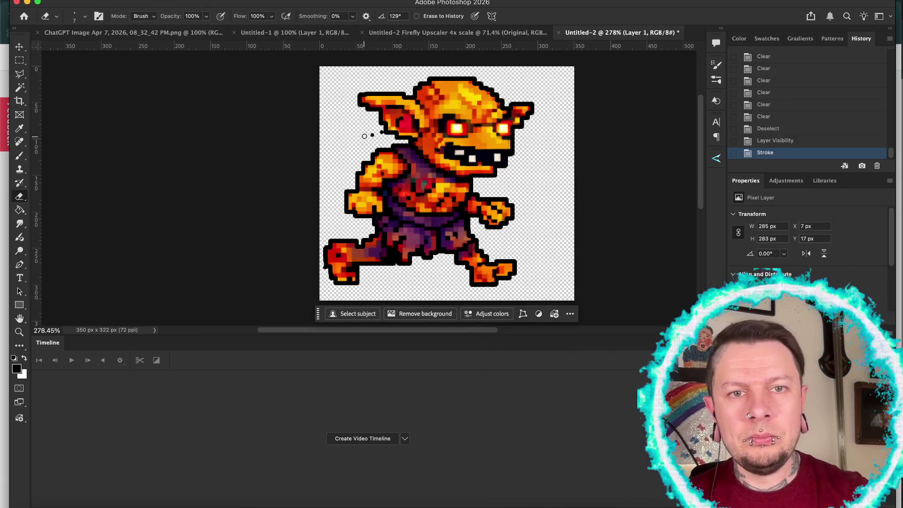
click(379, 132)
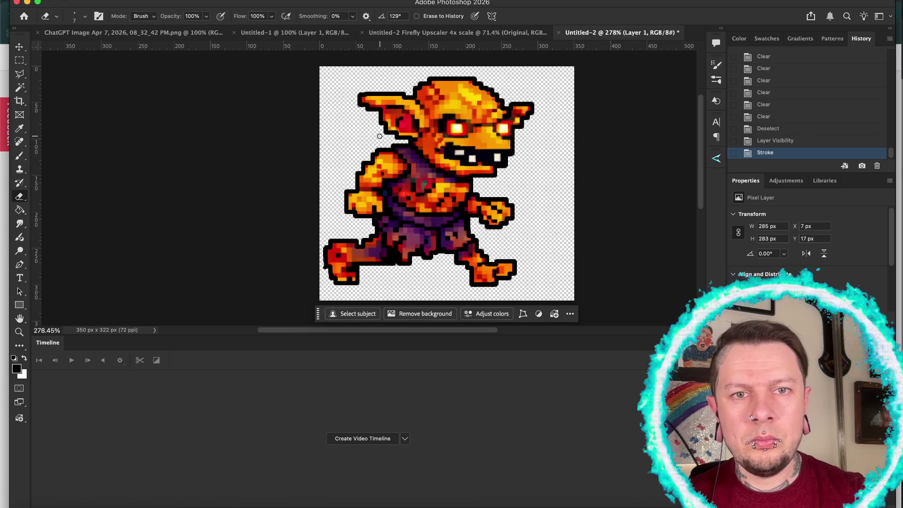
key(cmd+z)
key(cmd+shift+z)
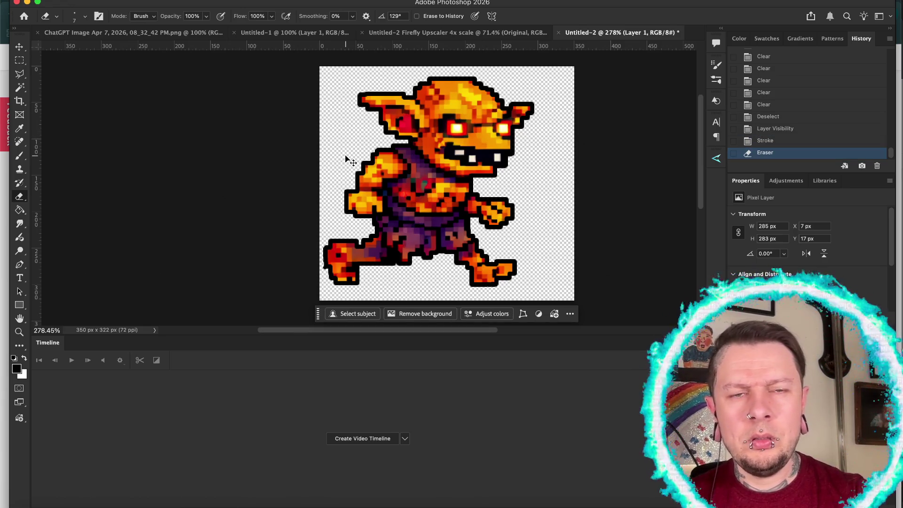
scroll(370, 187, down, 3)
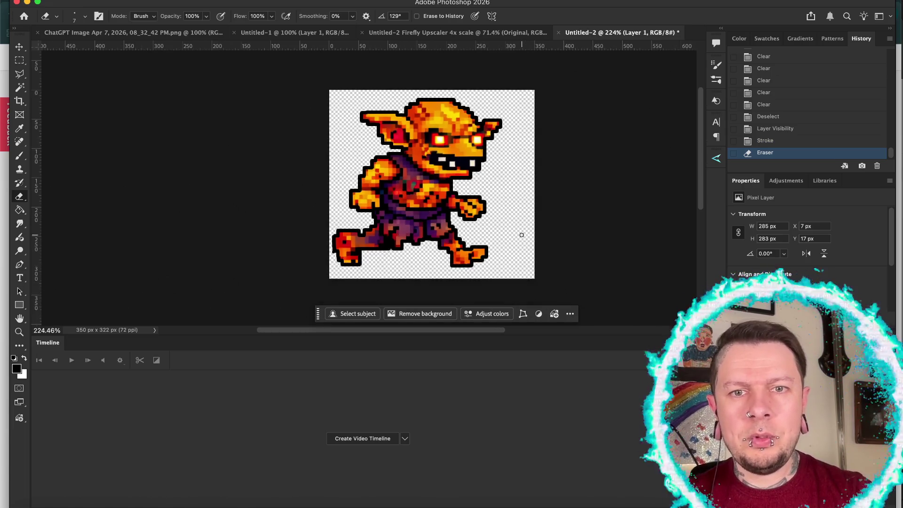
click(432, 37)
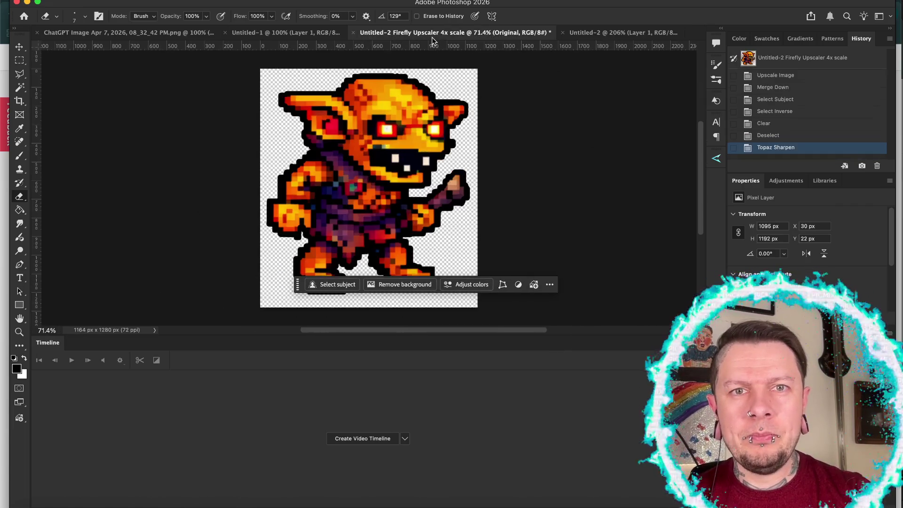
Compare the running goblin document with the Firefly Upscaler 4x goblin document
click(595, 33)
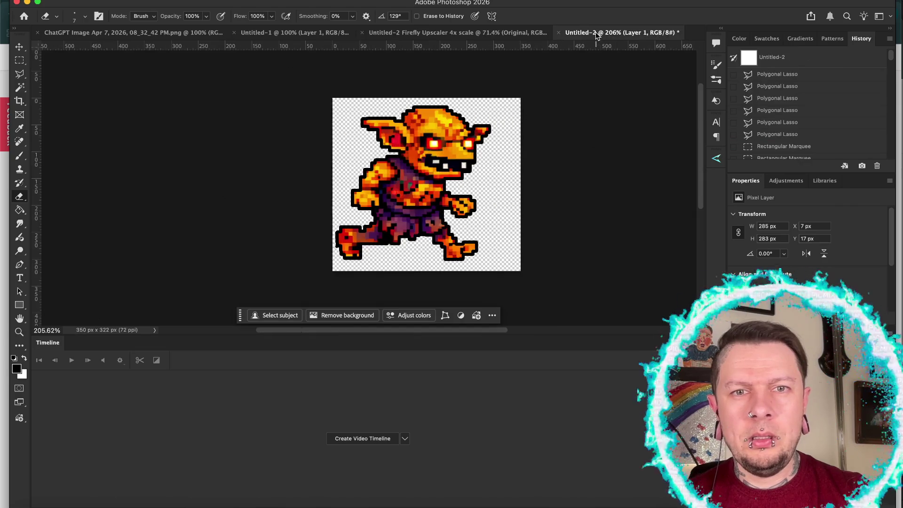
click(468, 31)
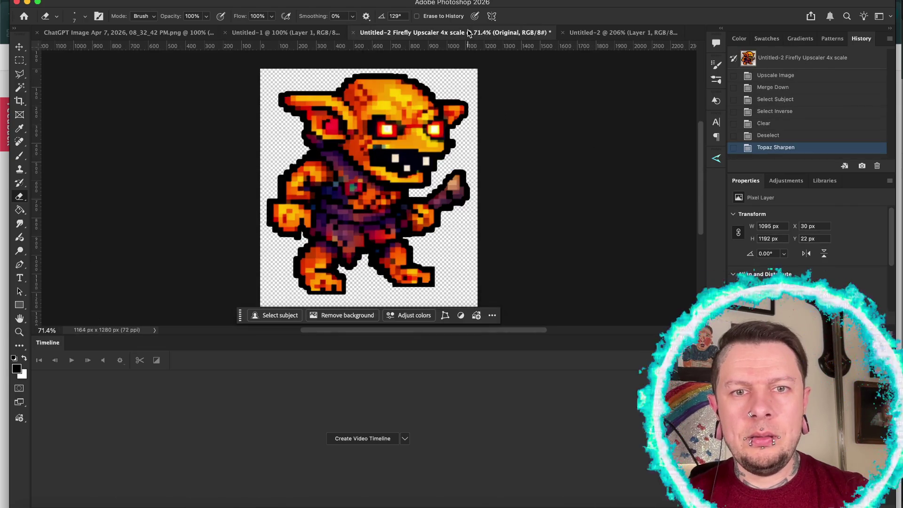
click(583, 34)
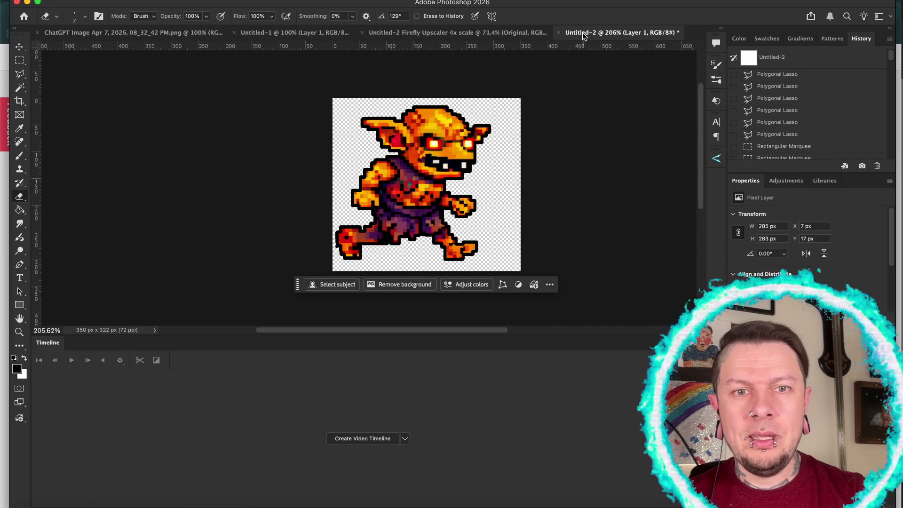
click(511, 34)
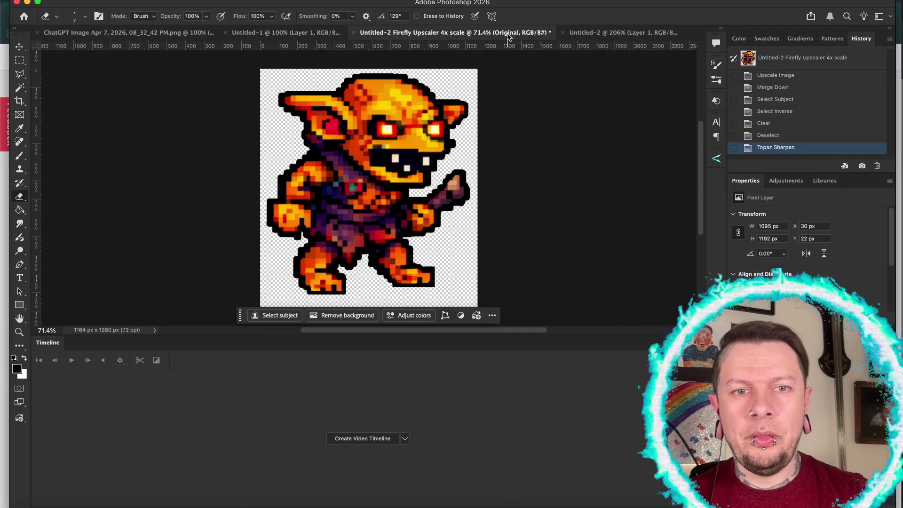
click(591, 34)
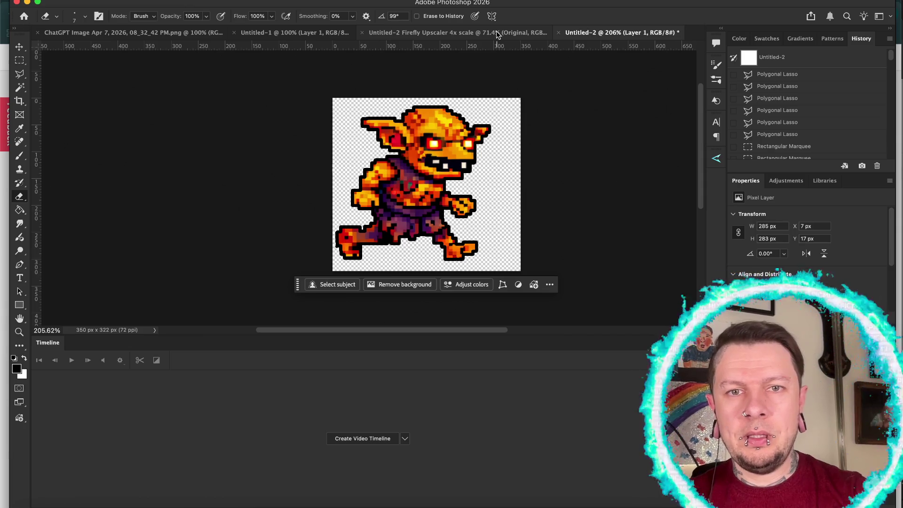
scroll(815, 68, down, 10)
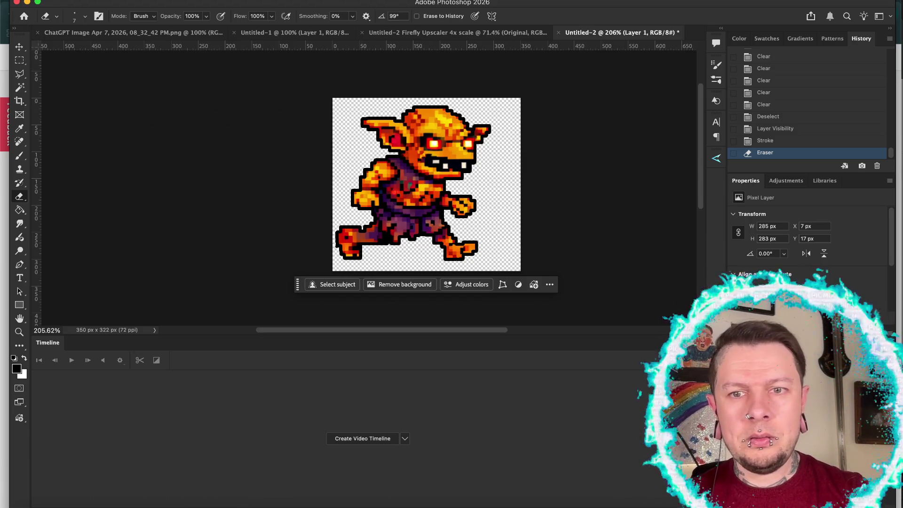
Rasterize the goblin layer's outline style and return to the upscaled document
right_click(688, 195)
click(717, 292)
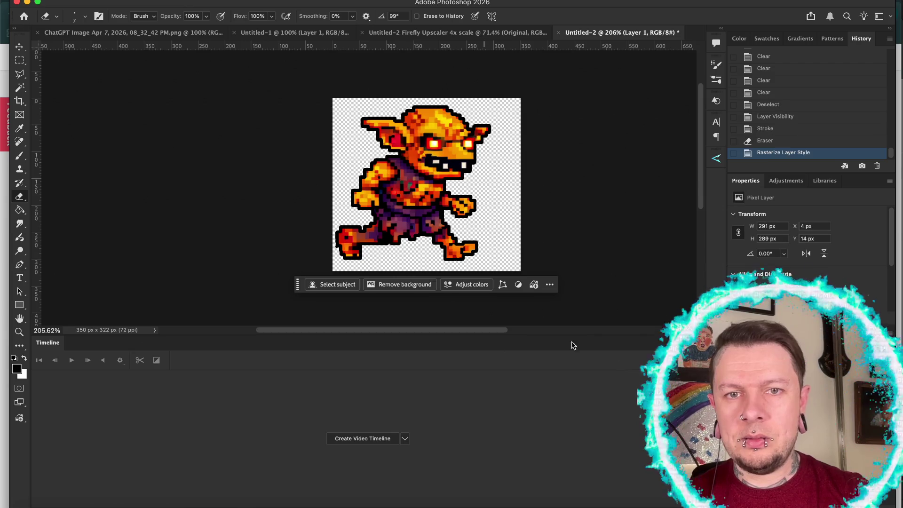
click(469, 33)
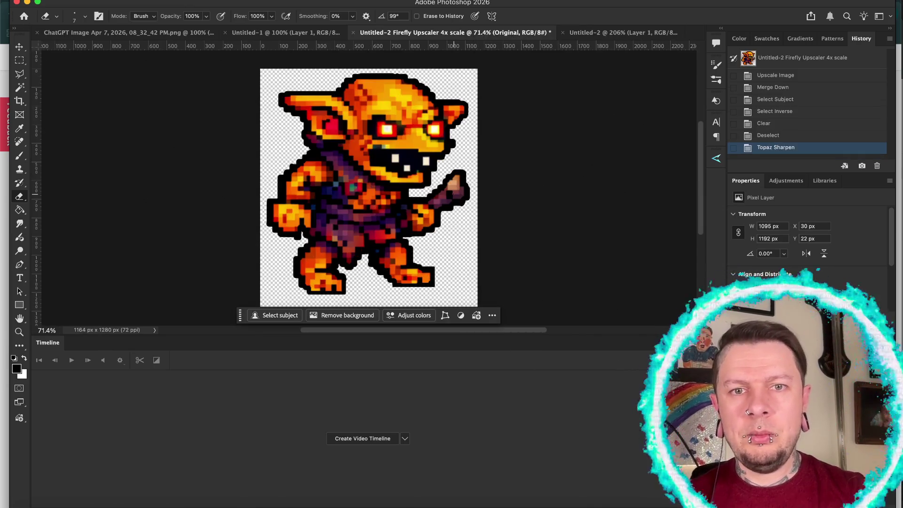
Select the club in the upscaled goblin's hand with the Polygonal Lasso and copy it
key(l)
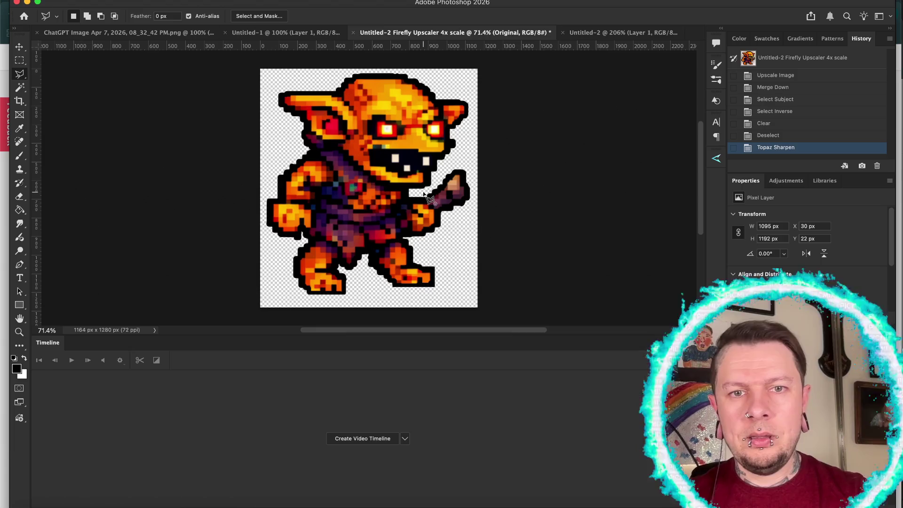
click(427, 207)
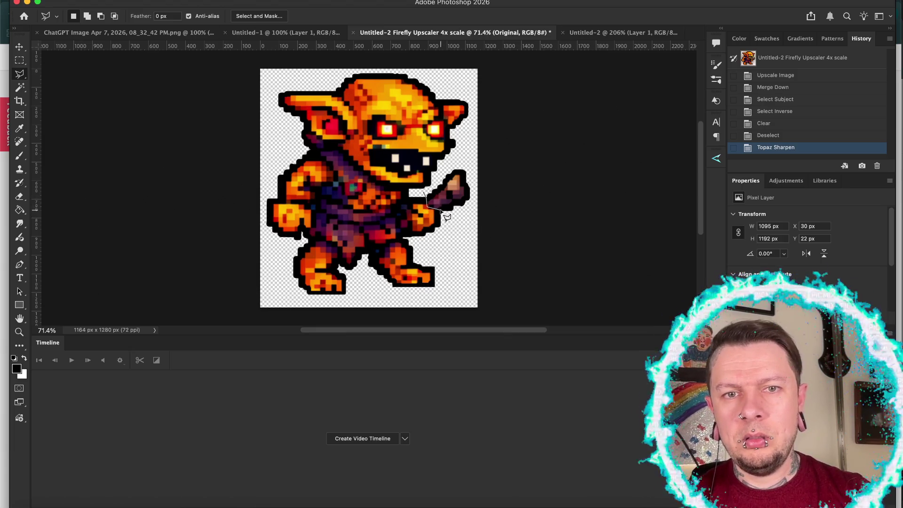
click(442, 216)
click(494, 221)
click(492, 151)
click(455, 156)
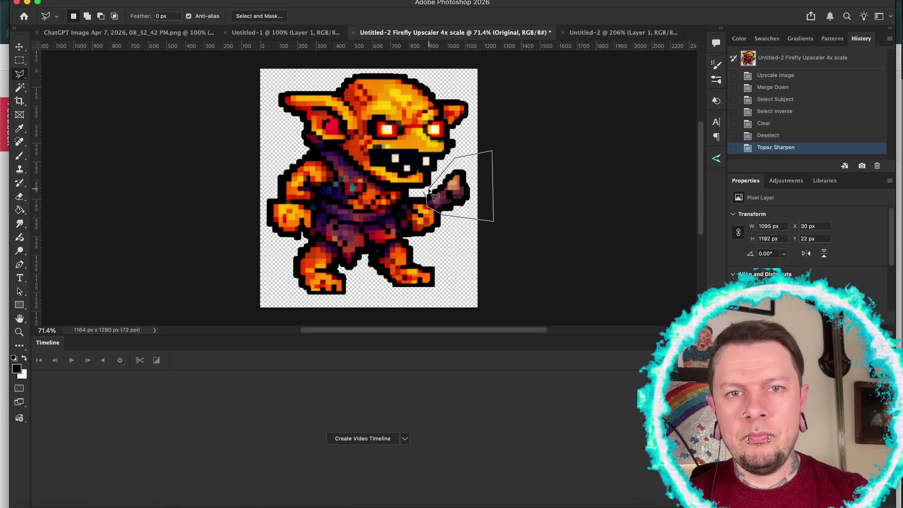
click(428, 206)
key(ctrl+c)
Paste the club into the running goblin, scale it to 22.41%, and nudge it into the hand
click(586, 31)
key(ctrl+v)
key(ctrl+t)
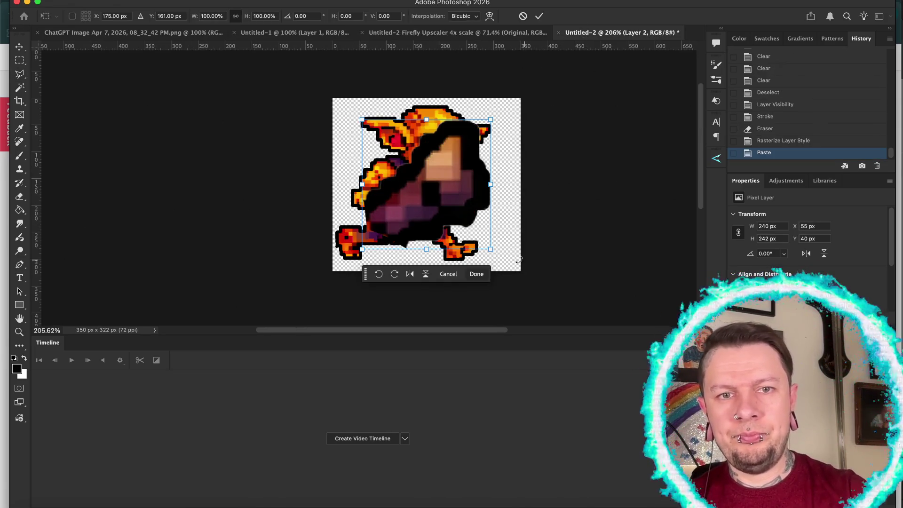
mouse_move(362, 250)
mouse_down()
mouse_move(489, 117)
mouse_move(462, 149)
mouse_move(484, 202)
mouse_move(494, 212)
mouse_move(499, 206)
mouse_move(488, 206)
mouse_up()
scroll(489, 236, up, 5)
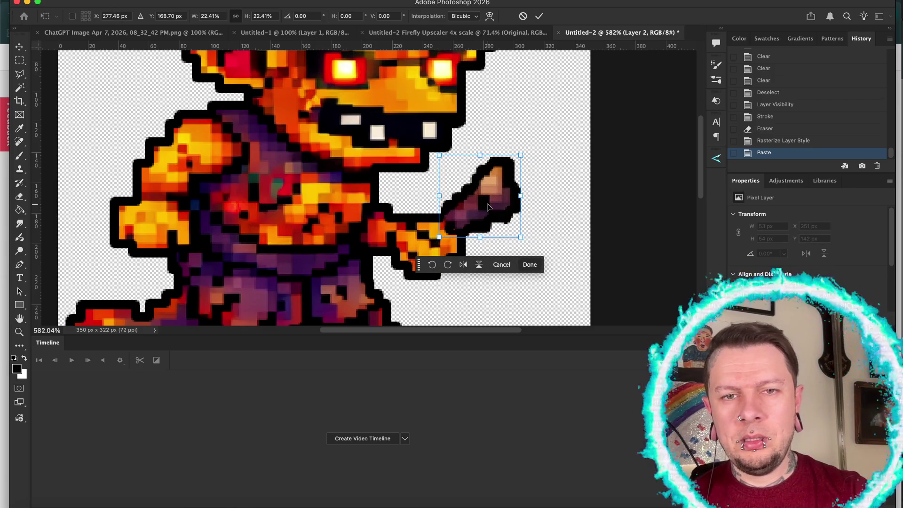
key(Down)
key(Down)
key(Up)
key(Up)
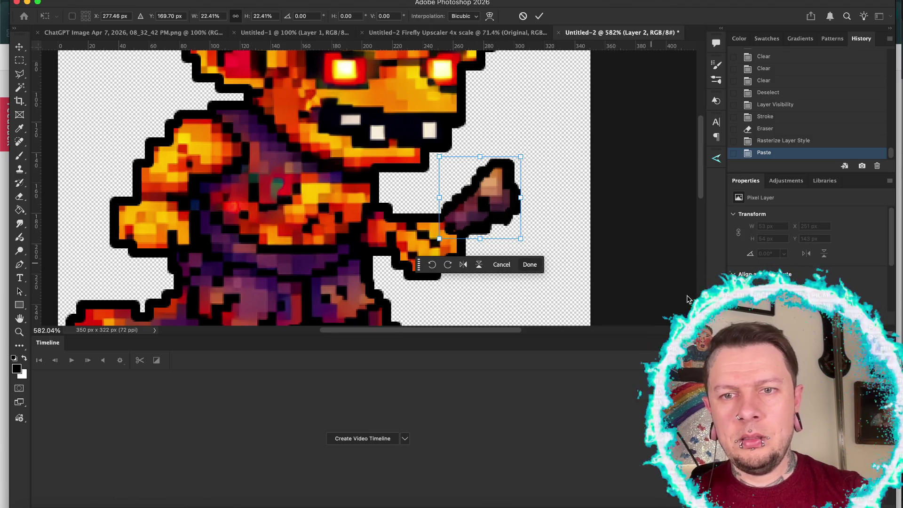
key(Return)
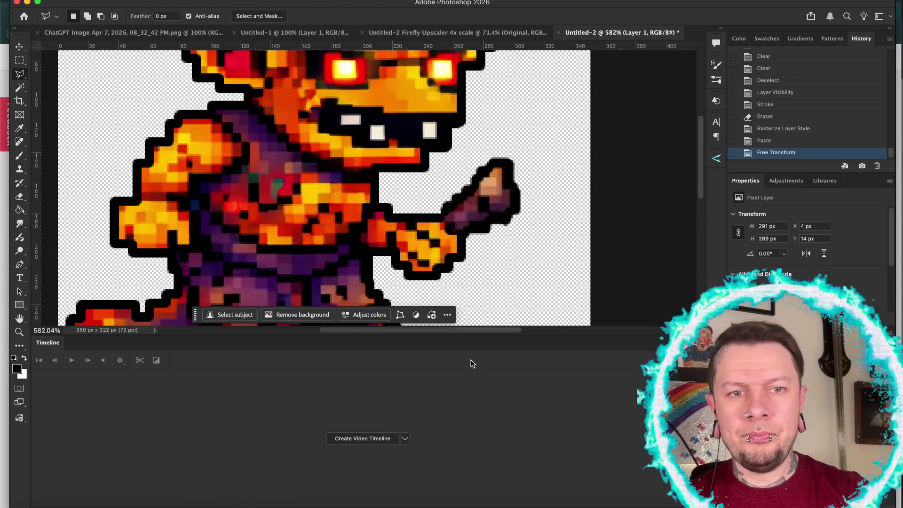
scroll(512, 262, down, 5)
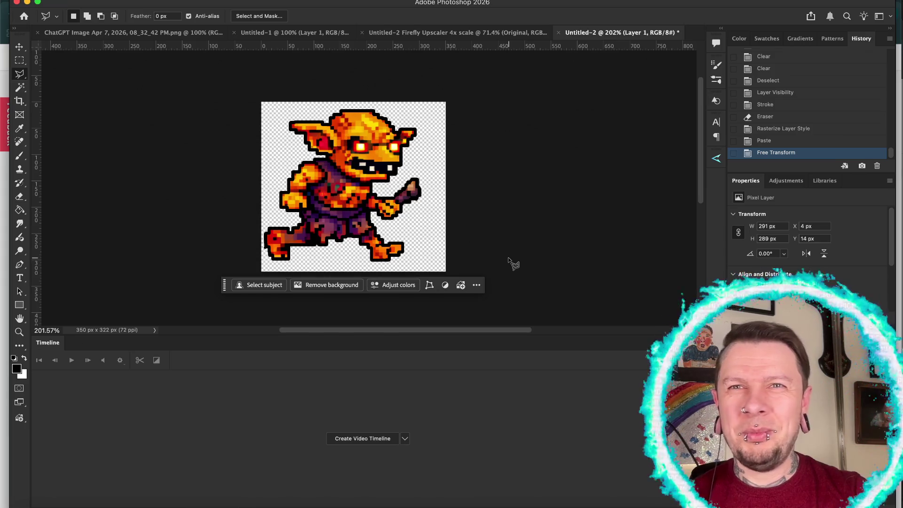
Undo the club transform, paste, outline rasterization and background clearing, then drop the selection
key(ctrl+z)
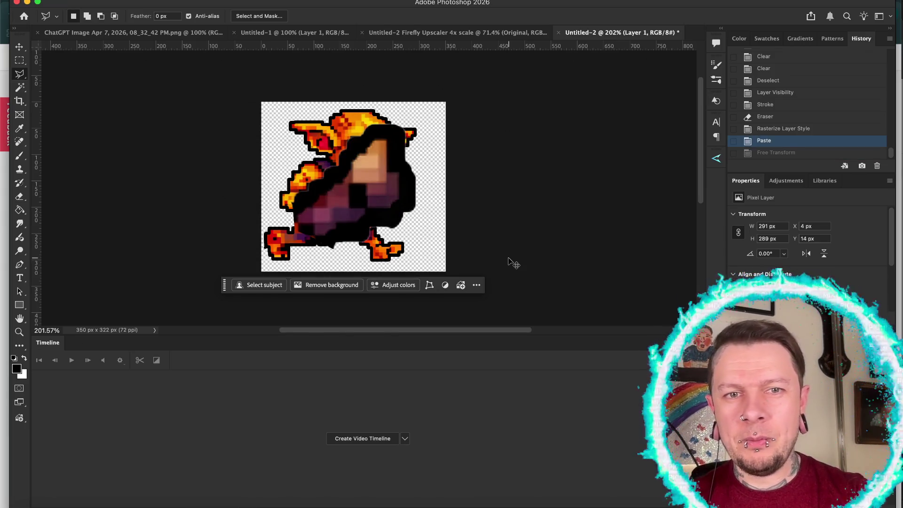
key(ctrl+z)
key(ctrl+z)
key(ctrl+z)
key(ctrl+z)
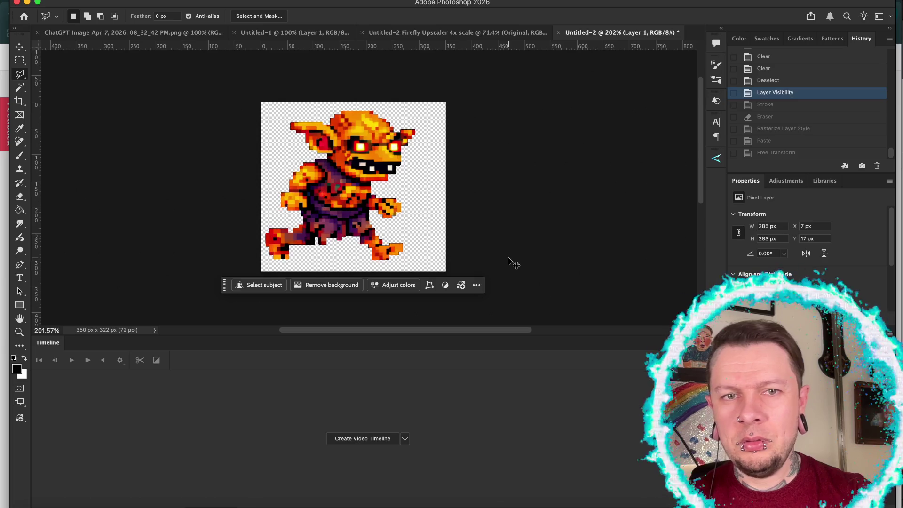
key(ctrl+z)
key(ctrl+z)
key(ctrl+z)
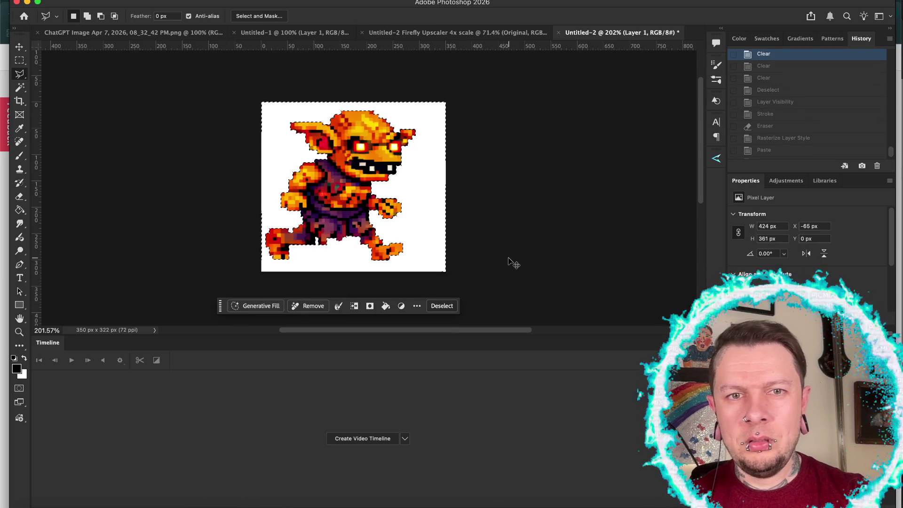
key(ctrl+z)
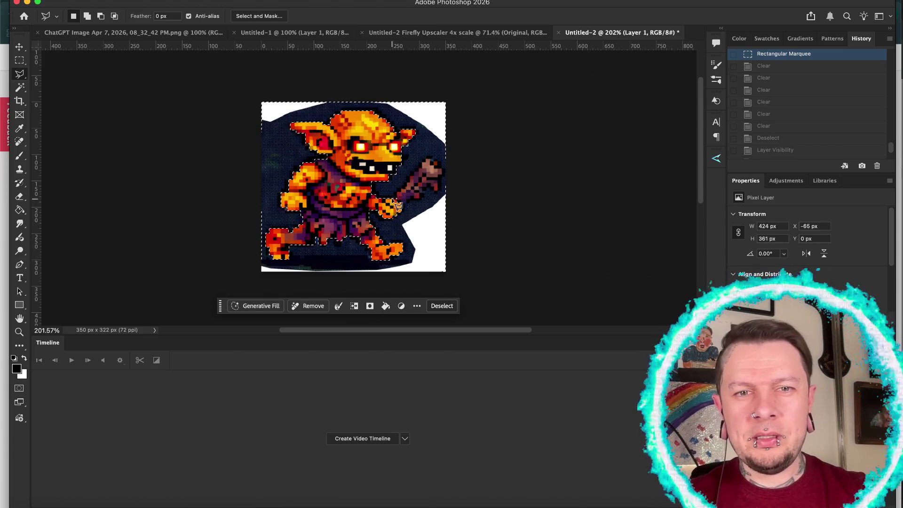
key(ctrl+h)
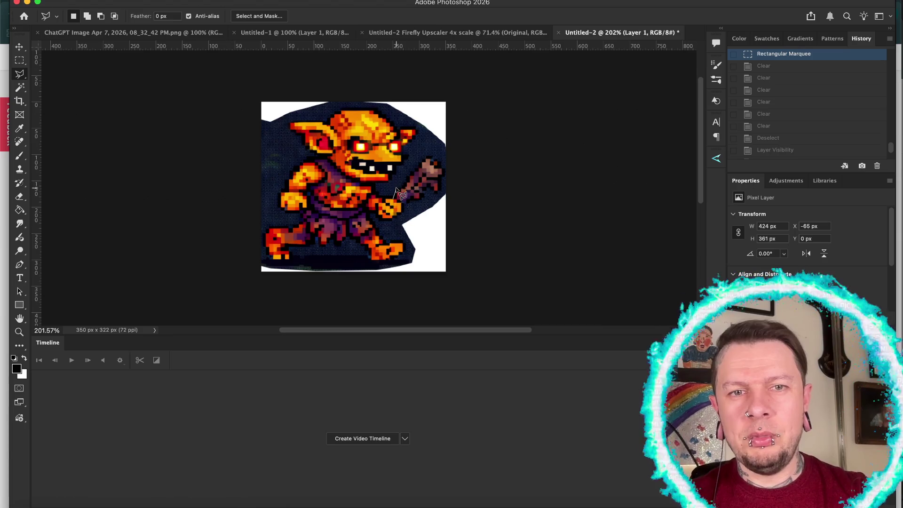
Trace a Polygonal Lasso selection around the goblin's club, then step back past it
click(426, 151)
click(447, 160)
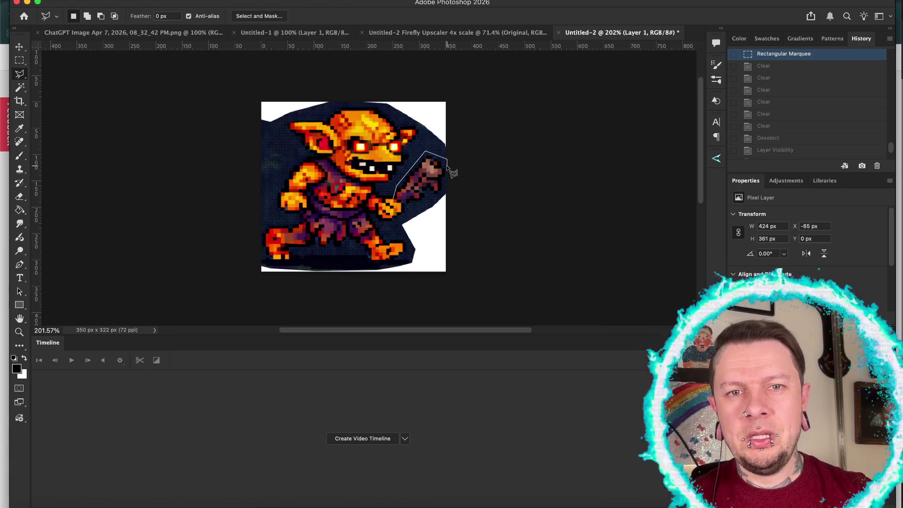
click(446, 179)
click(441, 195)
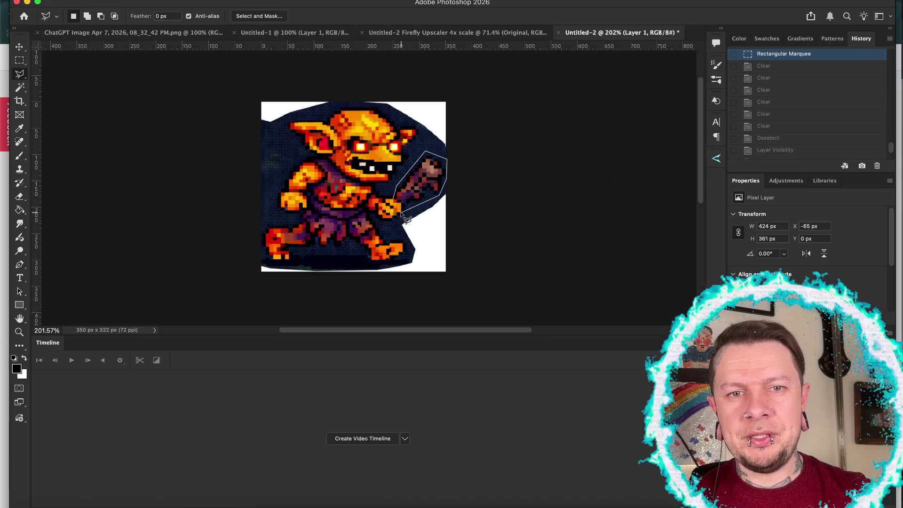
click(396, 203)
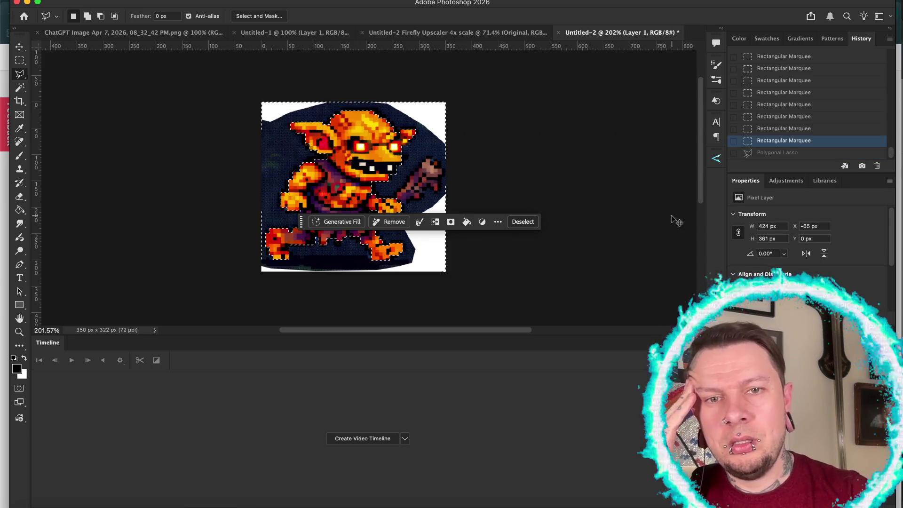
key(super+z)
key(super+z)
key(super+z)
key(super+shift+z)
key(super+shift+z)
key(super+shift+z)
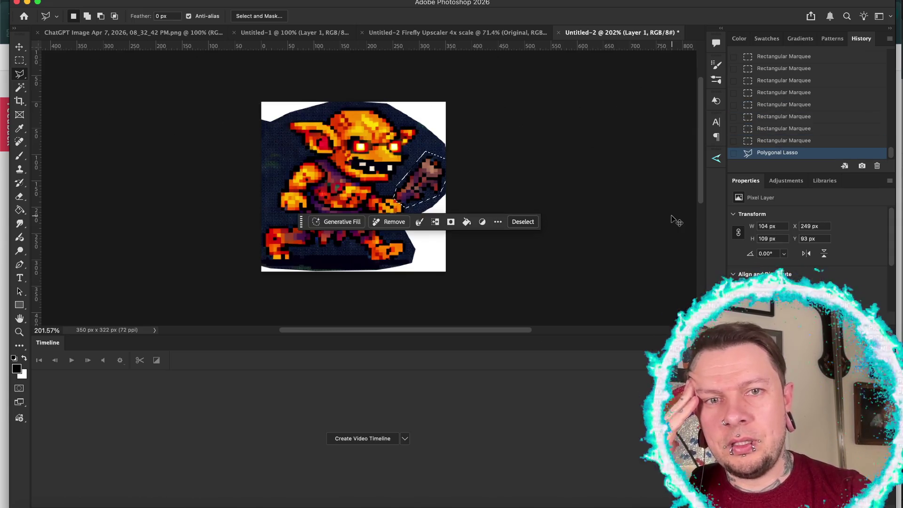
key(super+z)
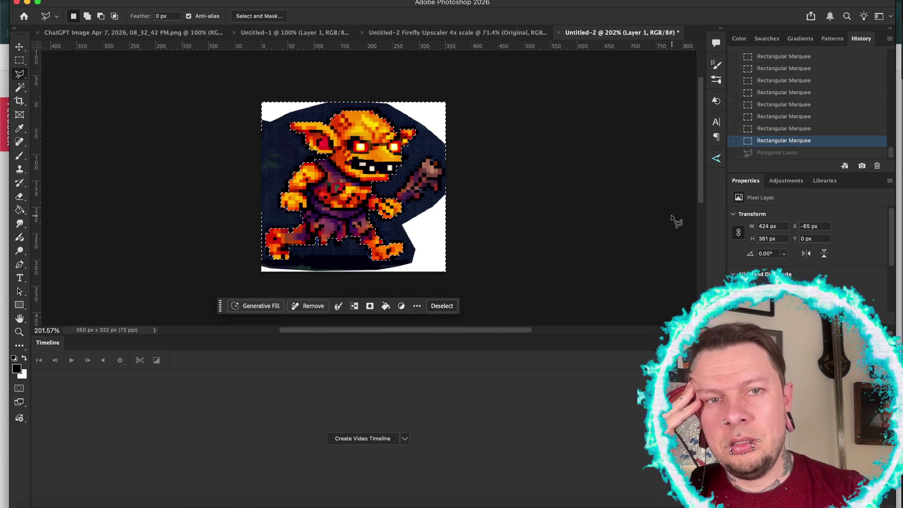
Clear the background to white, paste the club as a new layer, and shift it onto the hand
key(Delete)
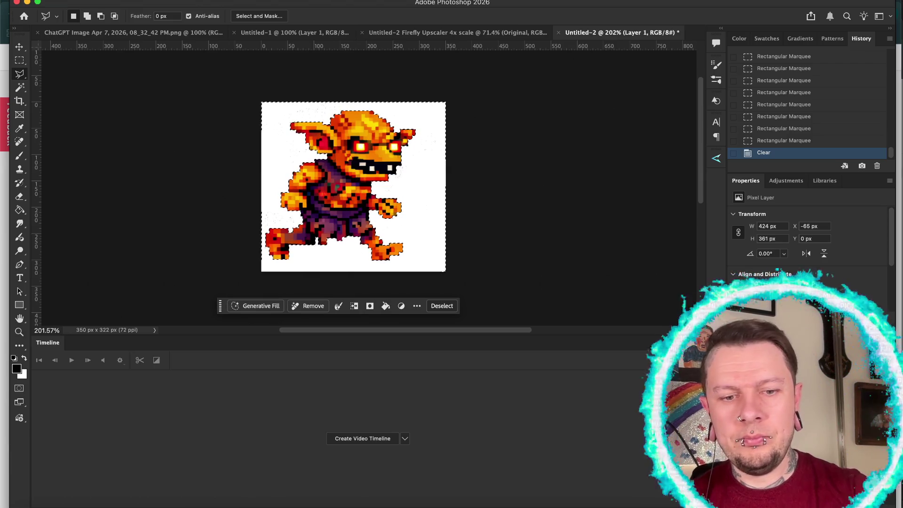
key(super+v)
key(v)
key(shift+Right)
key(shift+Right)
key(shift+Right)
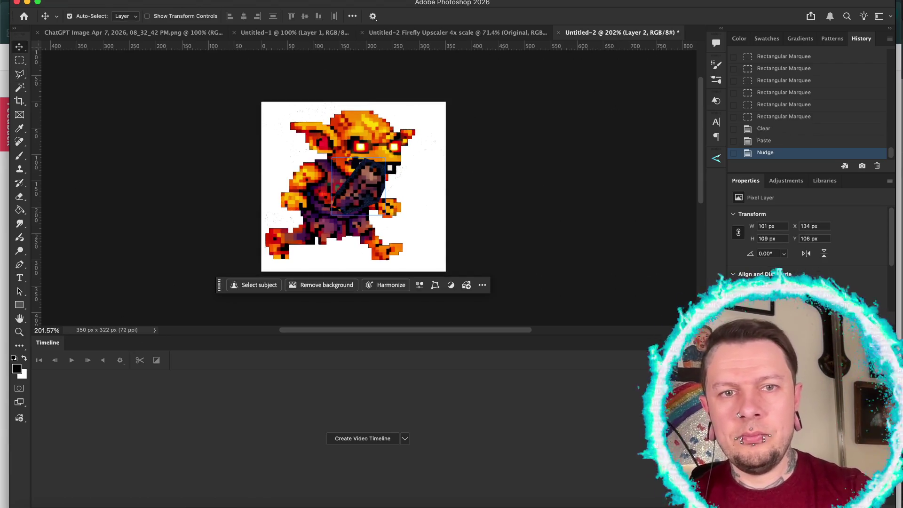
key(shift+Up)
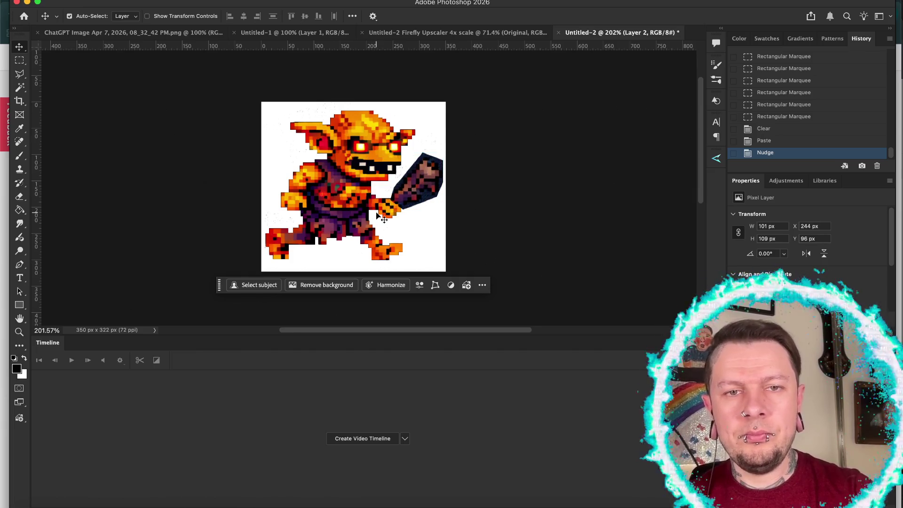
scroll(376, 216, up, 6)
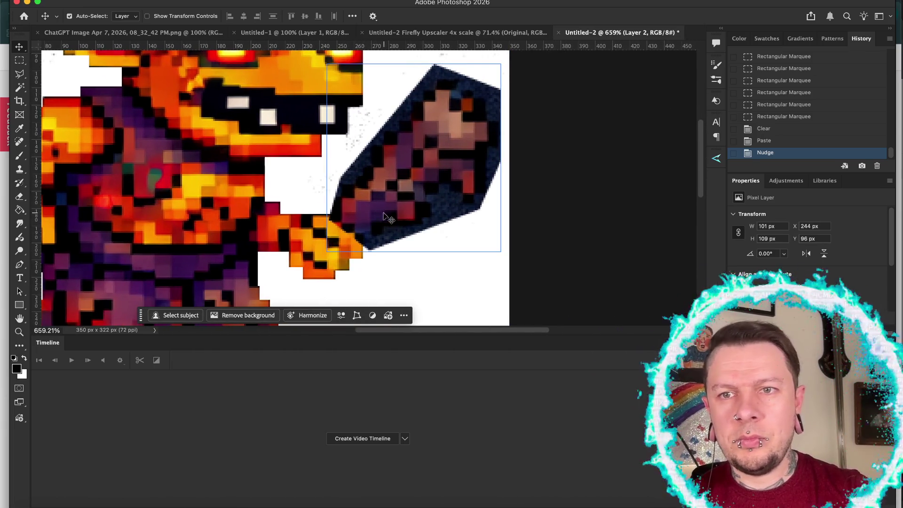
Revert to the earlier Clear state, deselect, undo the background clearing, and start lassoing the club
click(775, 131)
key(Delete)
key(Delete)
key(Delete)
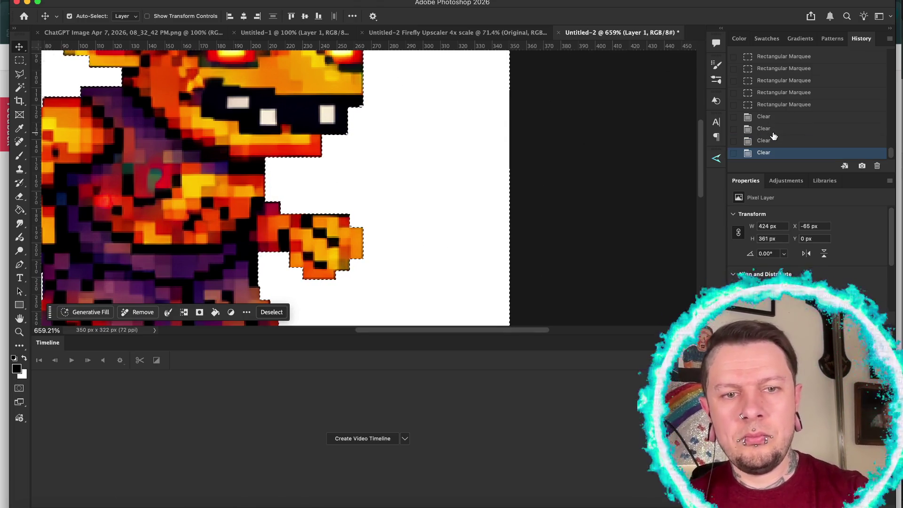
key(ctrl+d)
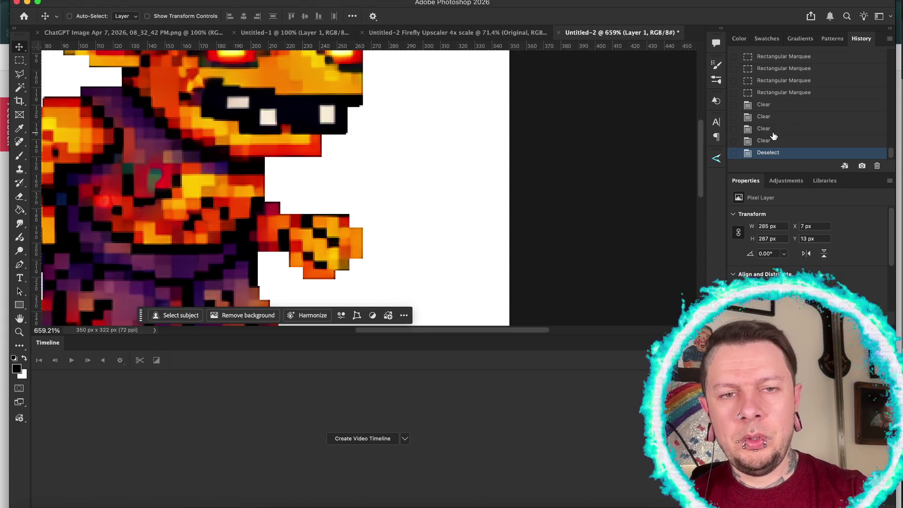
key(ctrl+z)
key(ctrl+z)
key(ctrl+z)
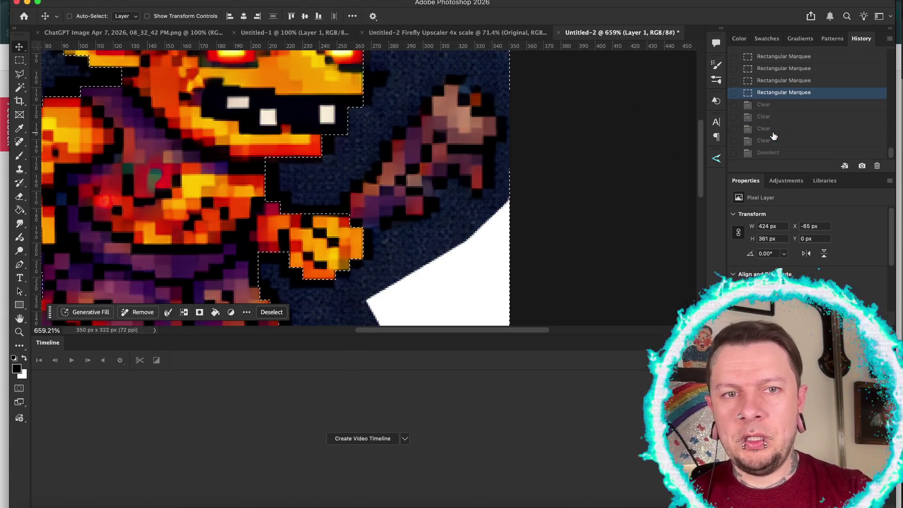
key(ctrl)
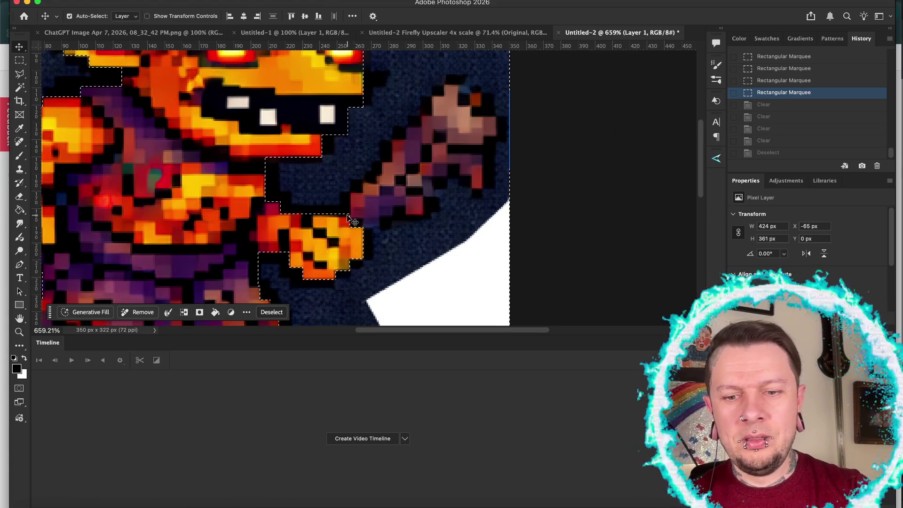
key(l)
click(349, 214)
Trace the Polygonal Lasso outline from the hand up the club's stepped edge to its tip
click(349, 193)
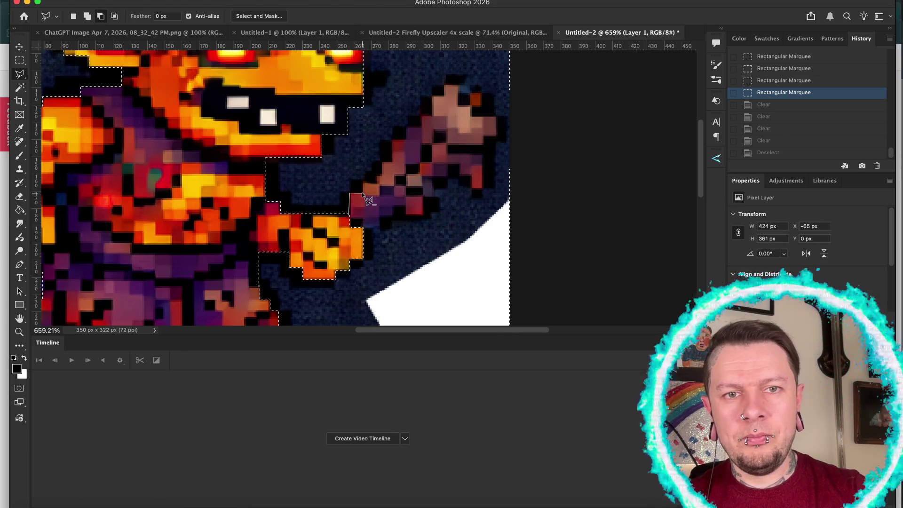
click(362, 184)
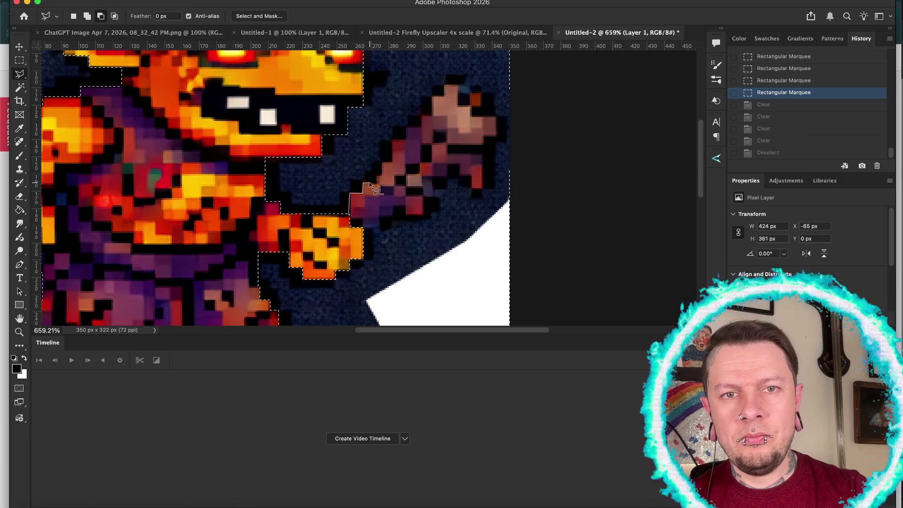
click(374, 182)
click(376, 176)
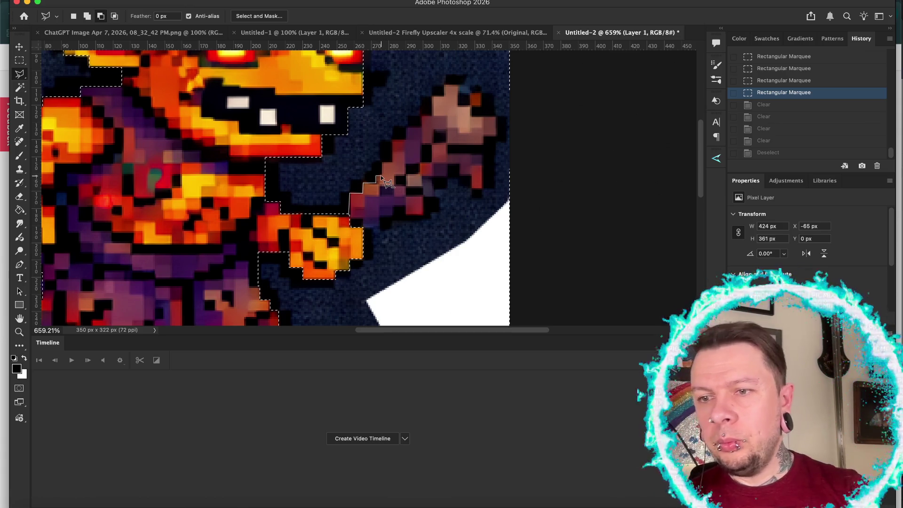
click(381, 162)
click(392, 161)
click(392, 139)
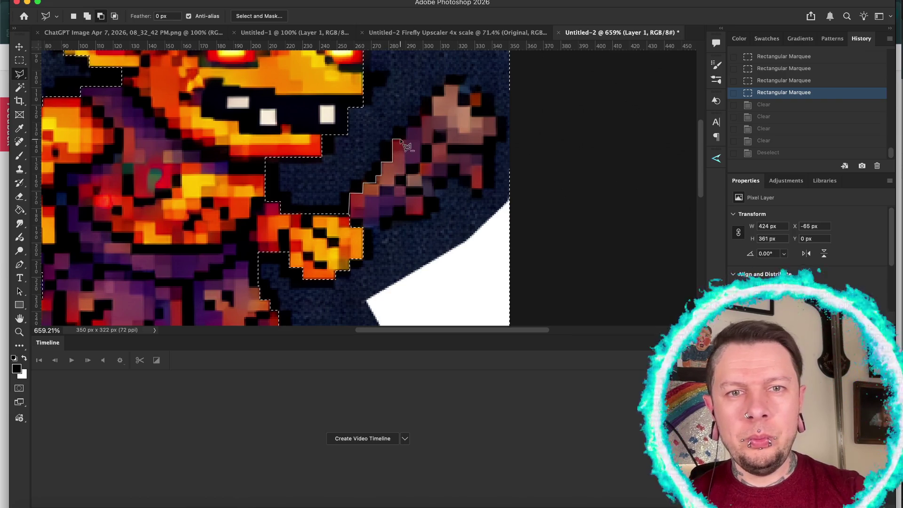
click(405, 139)
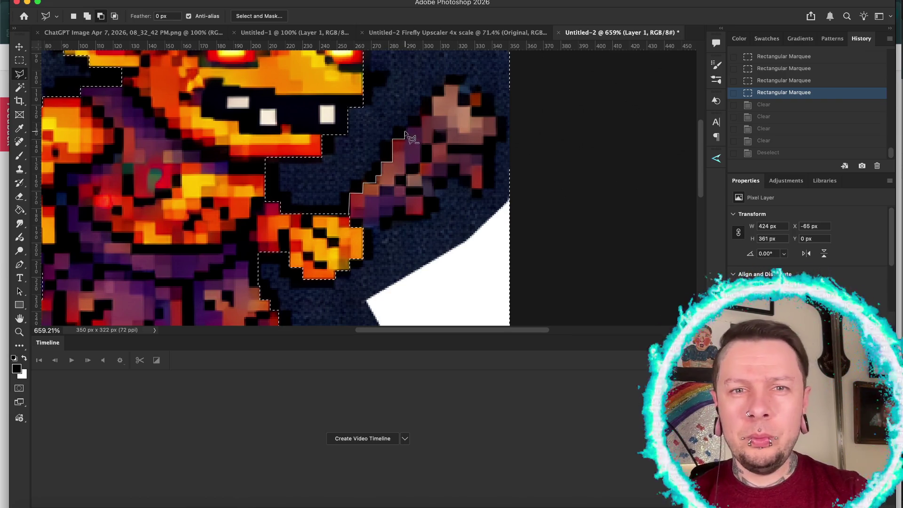
click(410, 127)
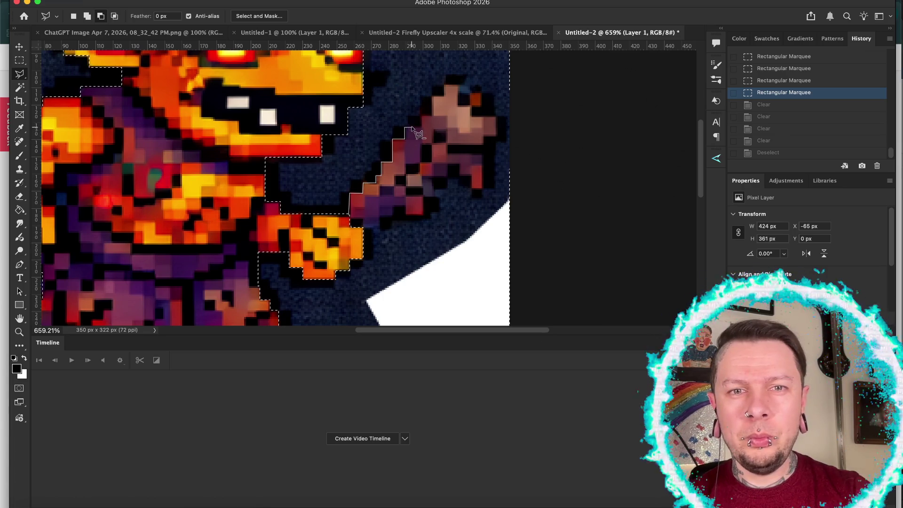
click(420, 127)
click(420, 115)
click(431, 114)
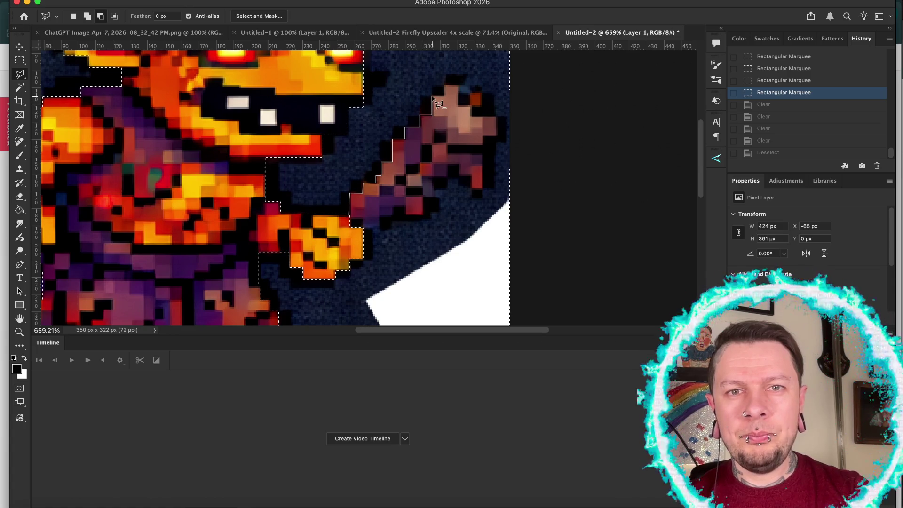
click(432, 97)
click(445, 96)
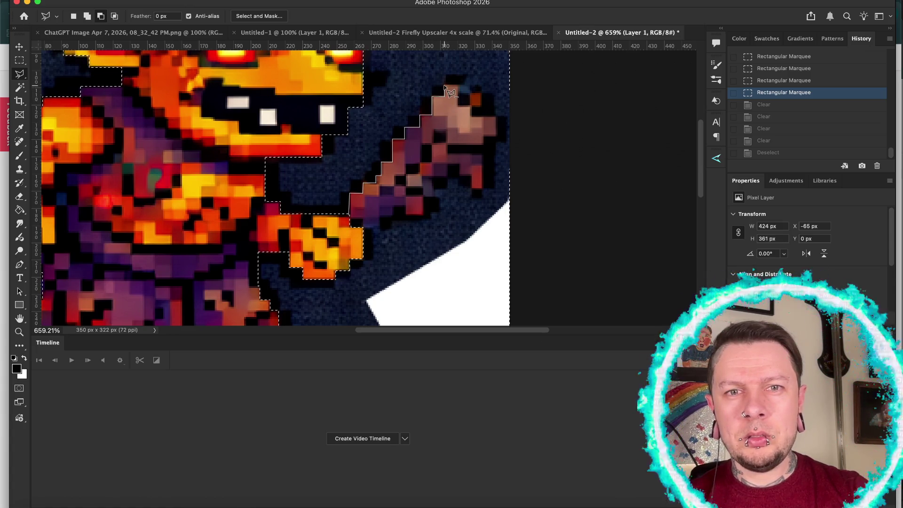
click(445, 85)
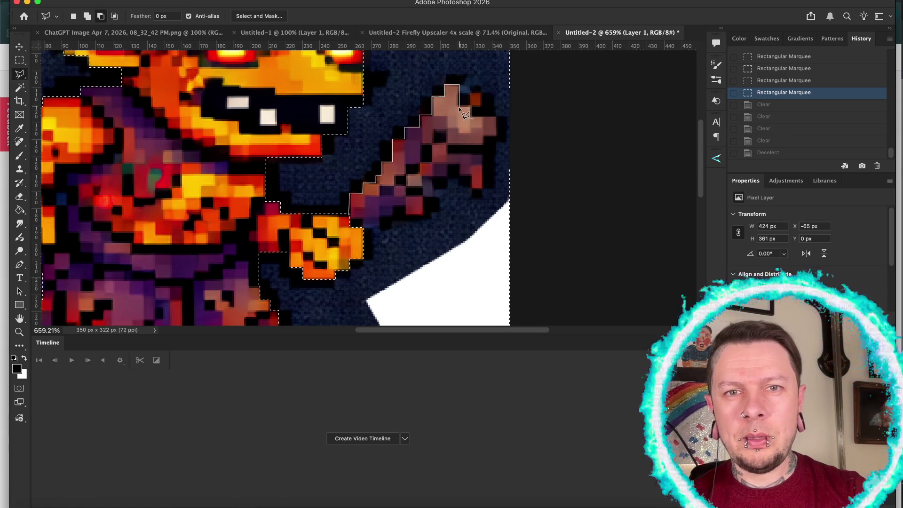
click(459, 85)
Continue the outline down the club's far side and handle, closing the selection at the hand
click(459, 93)
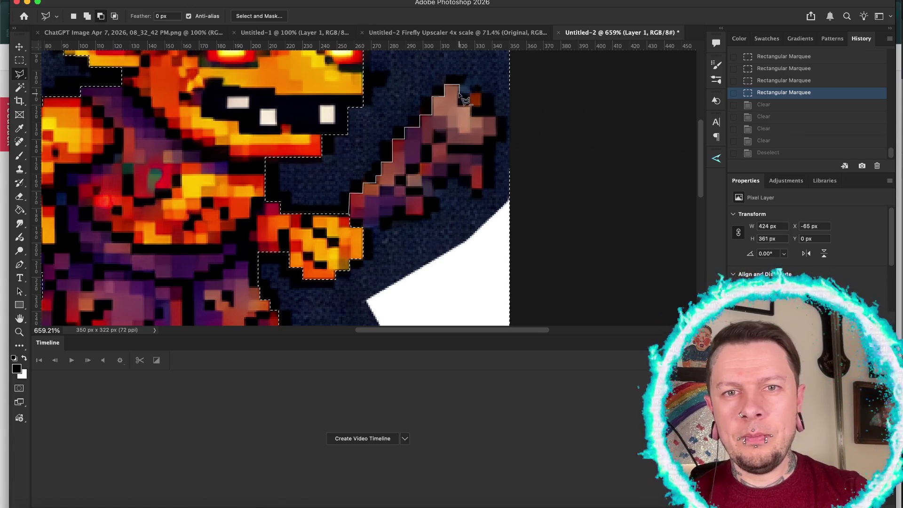
click(481, 103)
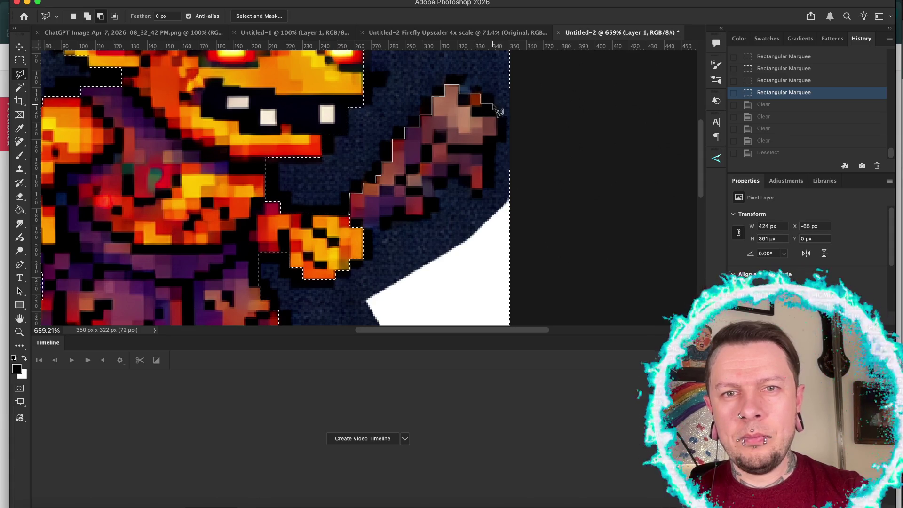
click(495, 104)
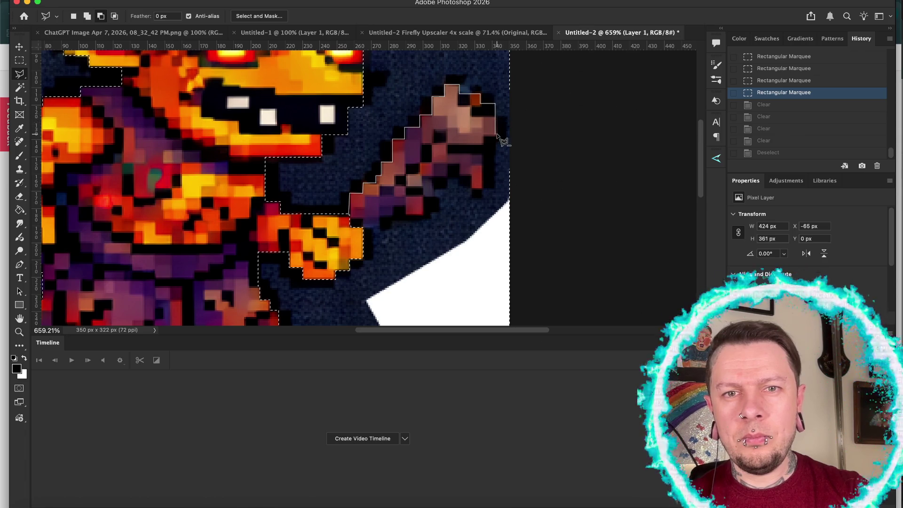
click(496, 135)
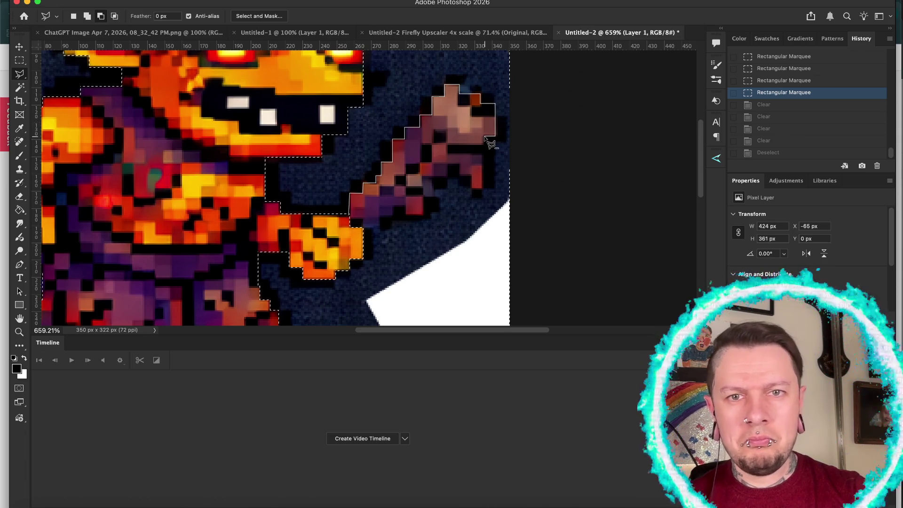
click(484, 137)
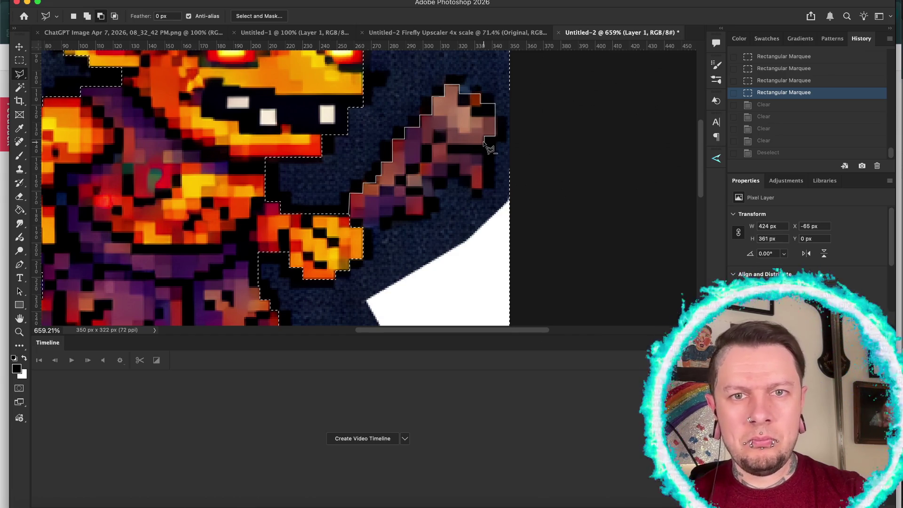
click(485, 165)
click(469, 165)
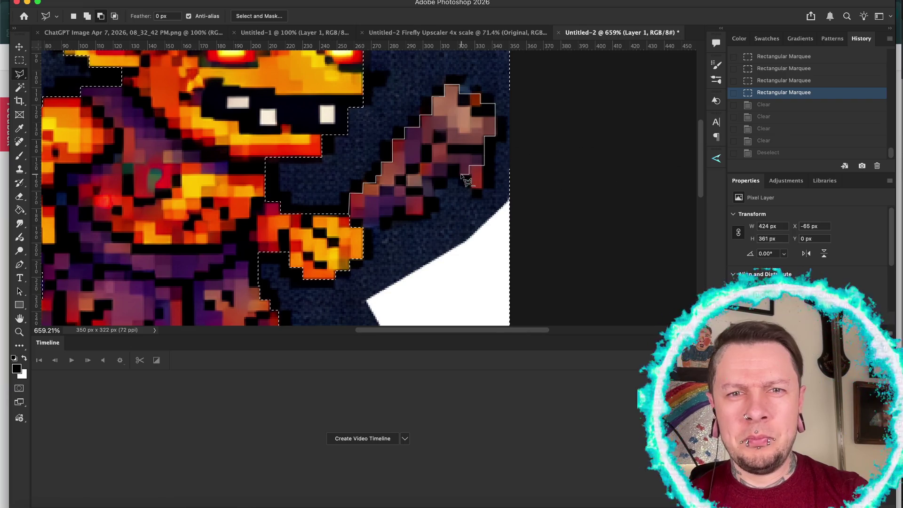
click(468, 174)
click(448, 174)
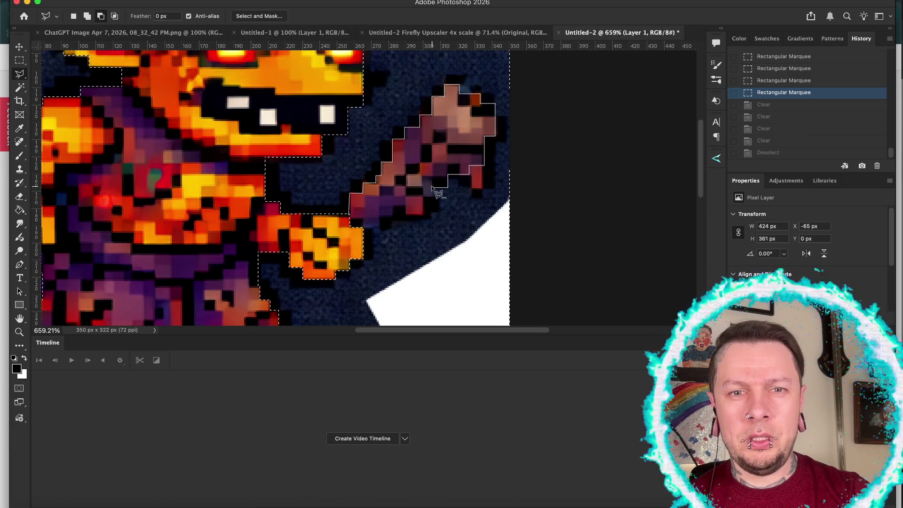
click(433, 188)
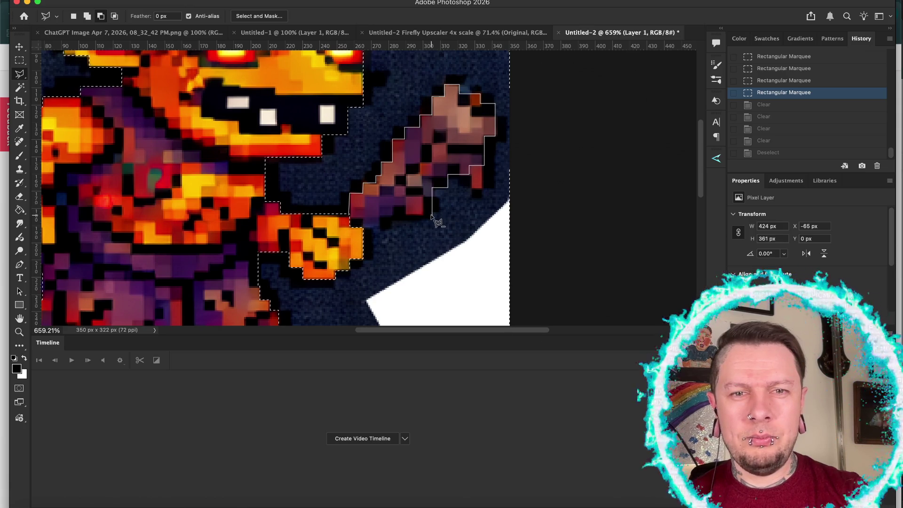
click(432, 214)
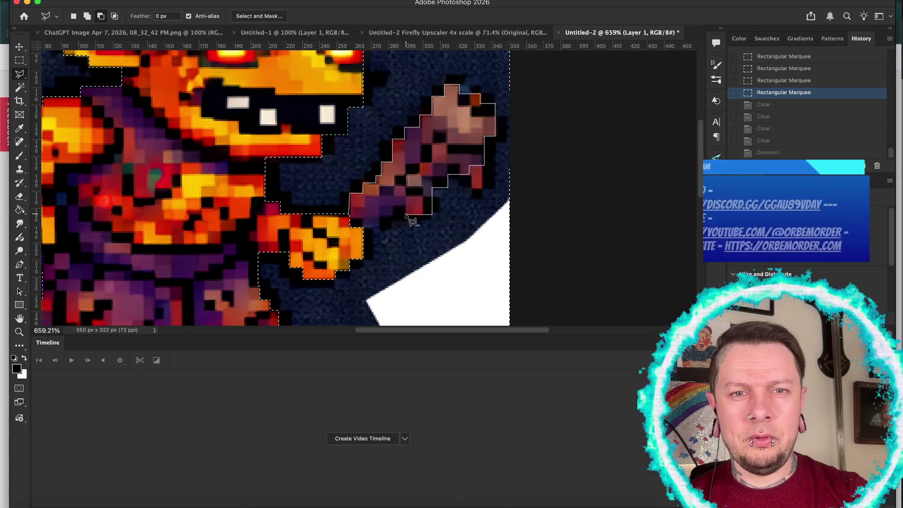
click(393, 214)
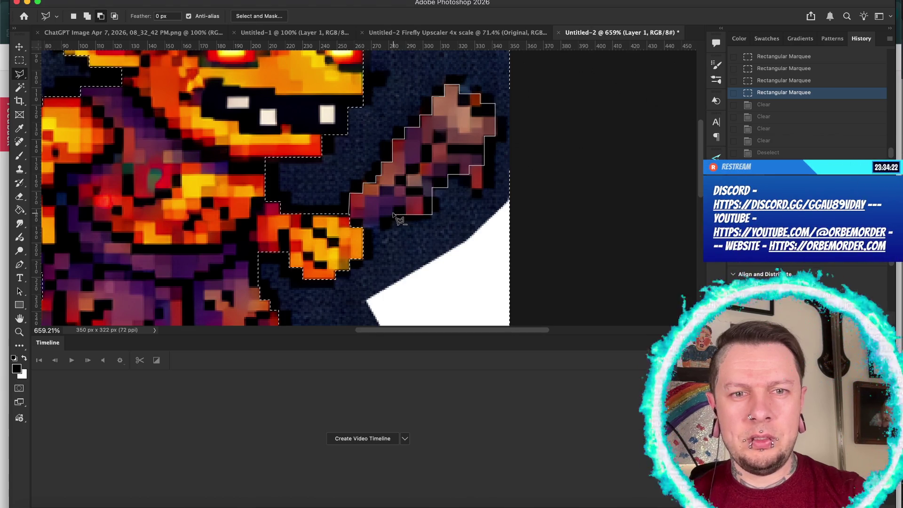
click(394, 227)
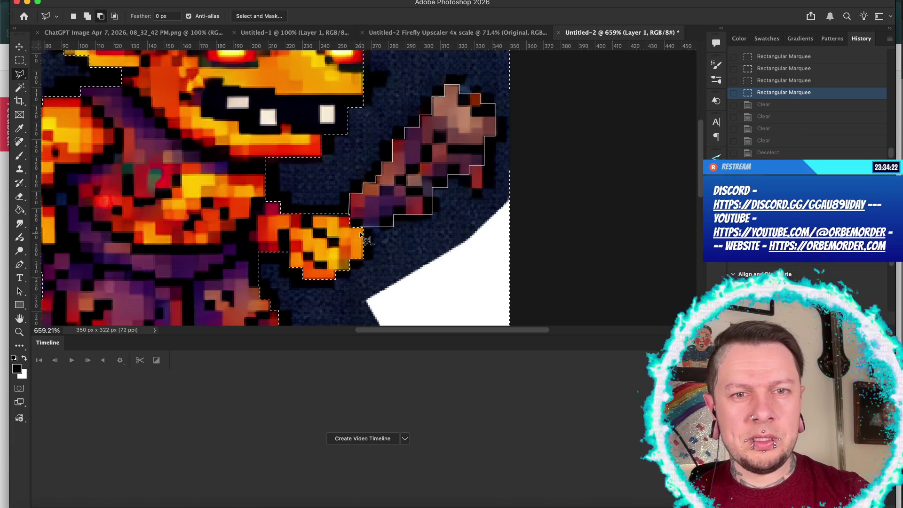
click(340, 218)
Clear the dark background to white with Delete and deselect
scroll(343, 245, down, 5)
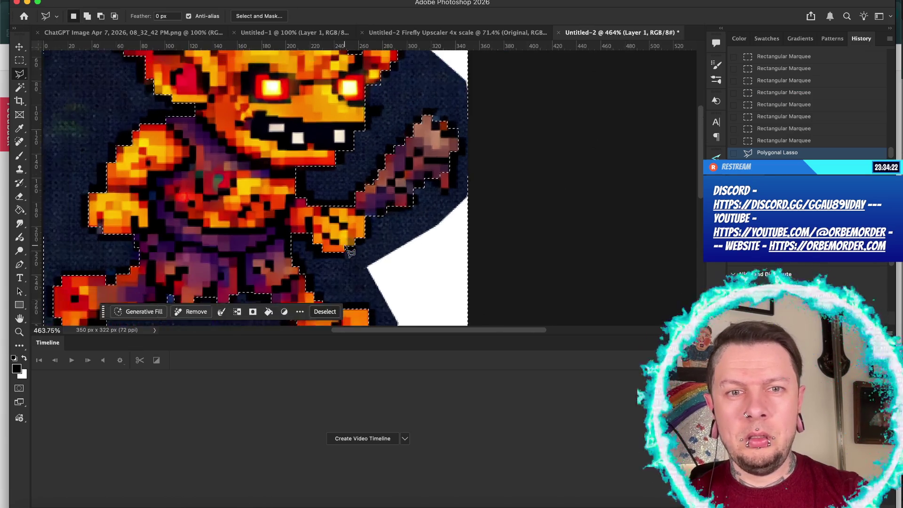
scroll(345, 247, down, 1)
key(Delete)
key(Delete)
key(Delete)
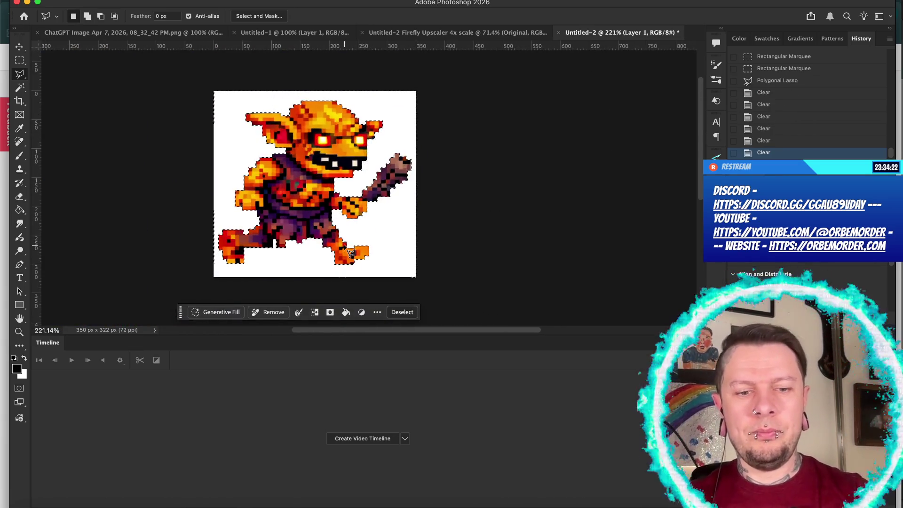
key(super+d)
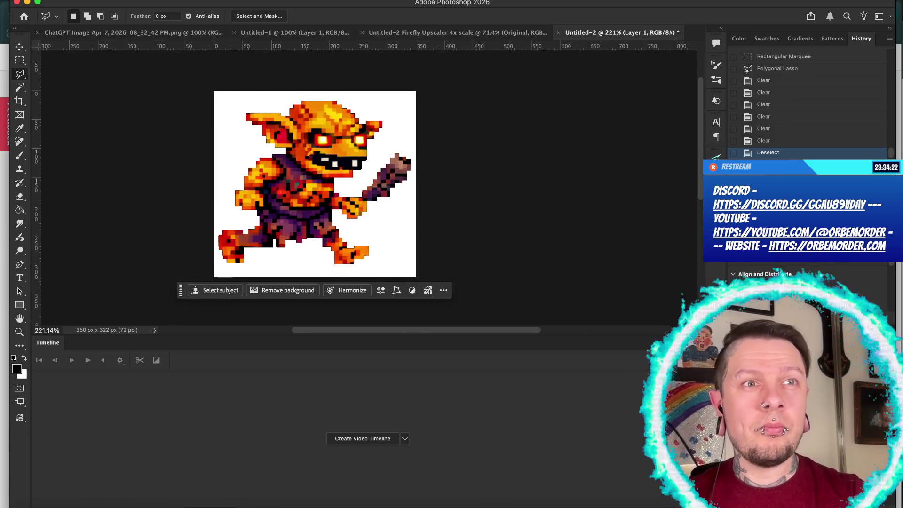
Add a black Stroke layer style outlining the goblin
key(h)
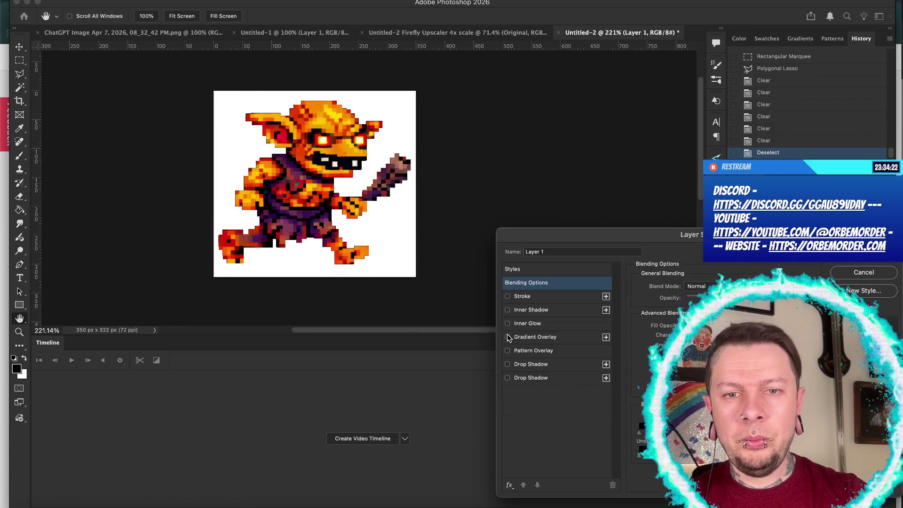
click(507, 297)
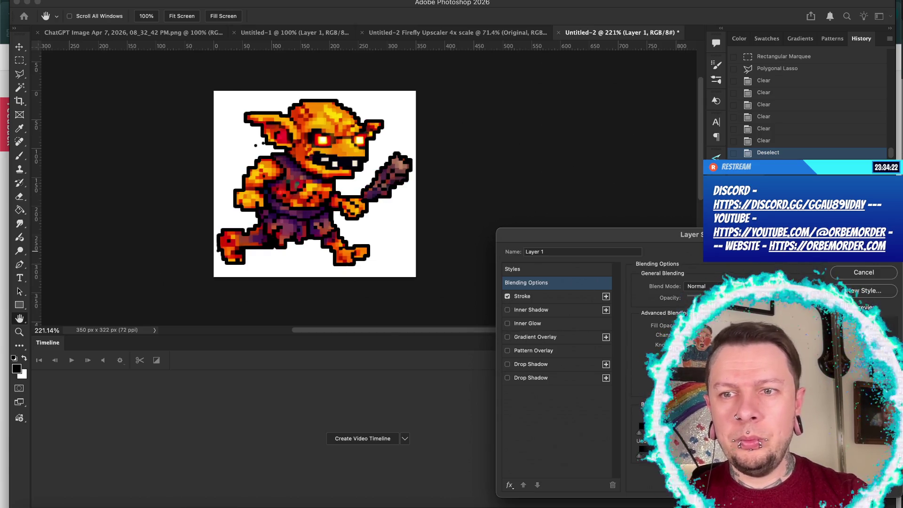
key(Return)
Erase the stray pixel near the goblin's head and hide the white Background layer
key(e)
scroll(200, 120, up, 5)
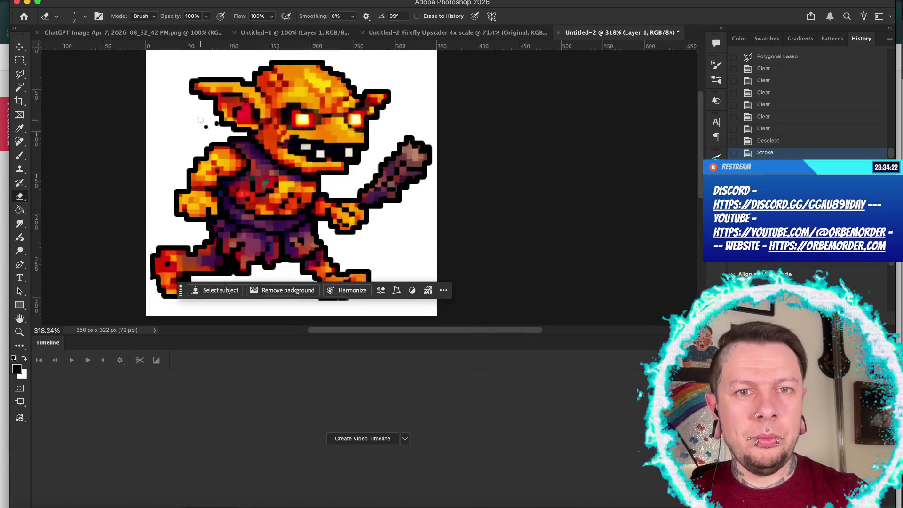
click(175, 106)
scroll(141, 145, down, 5)
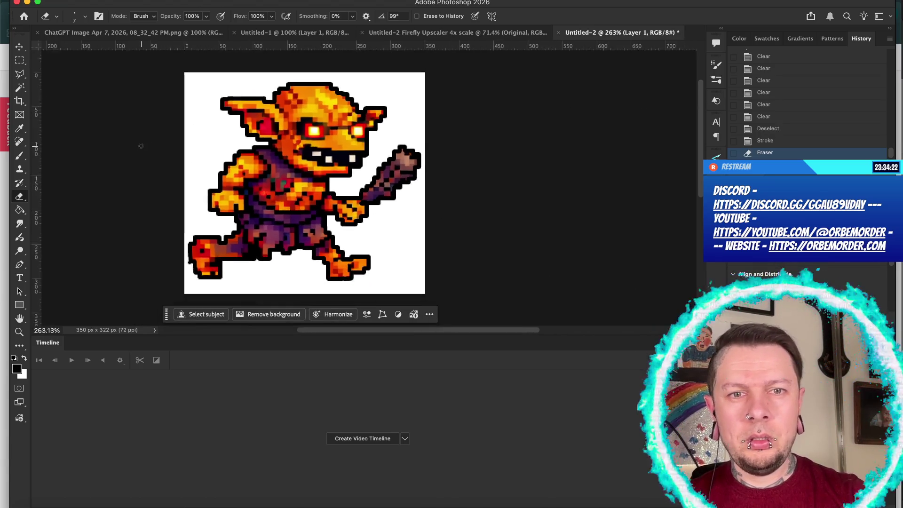
click(737, 423)
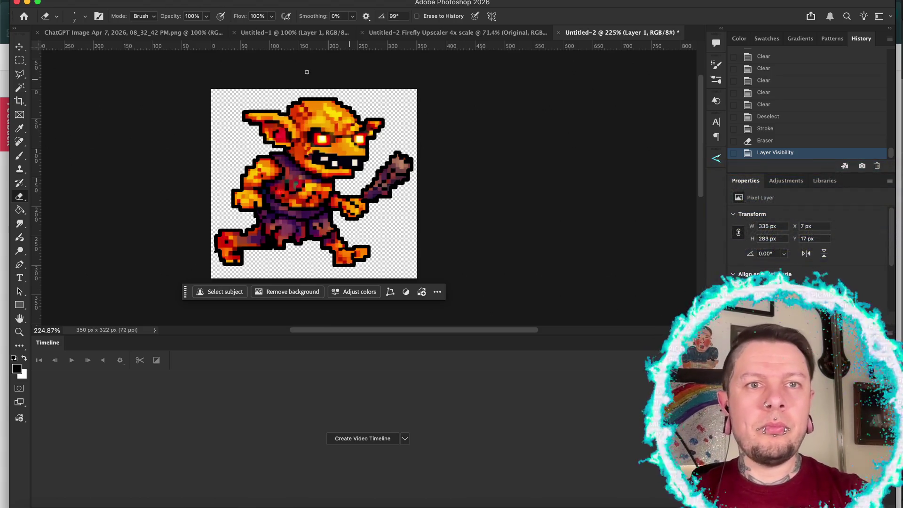
Generative-upscale the goblin 4x to 1400 x 1288 px and fit it on screen
key(super+alt+i)
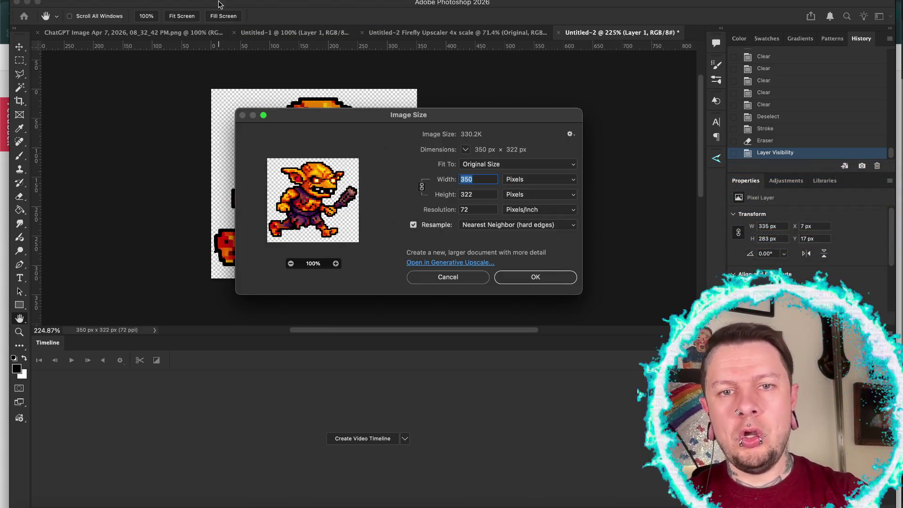
click(450, 263)
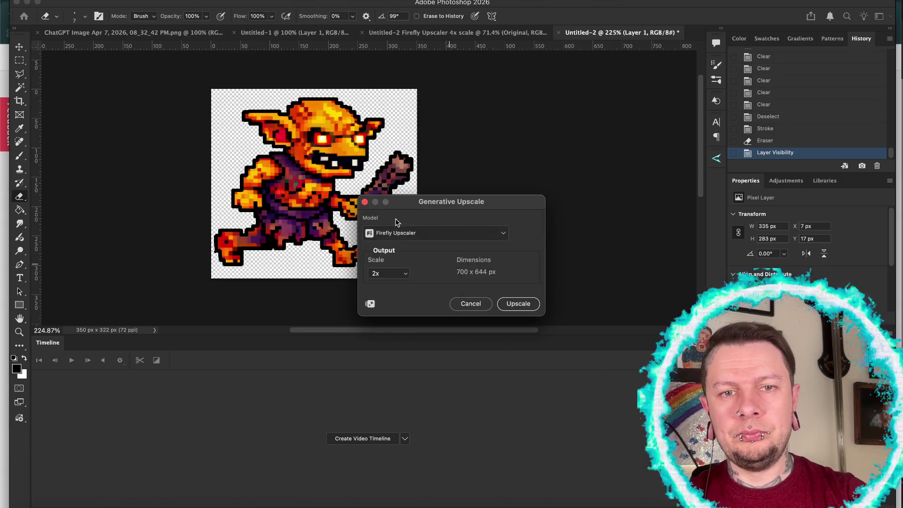
click(379, 280)
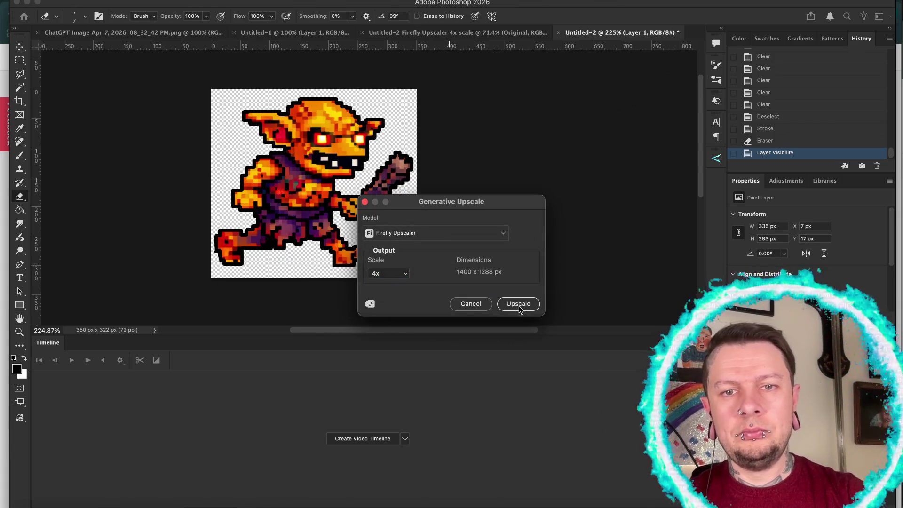
click(518, 304)
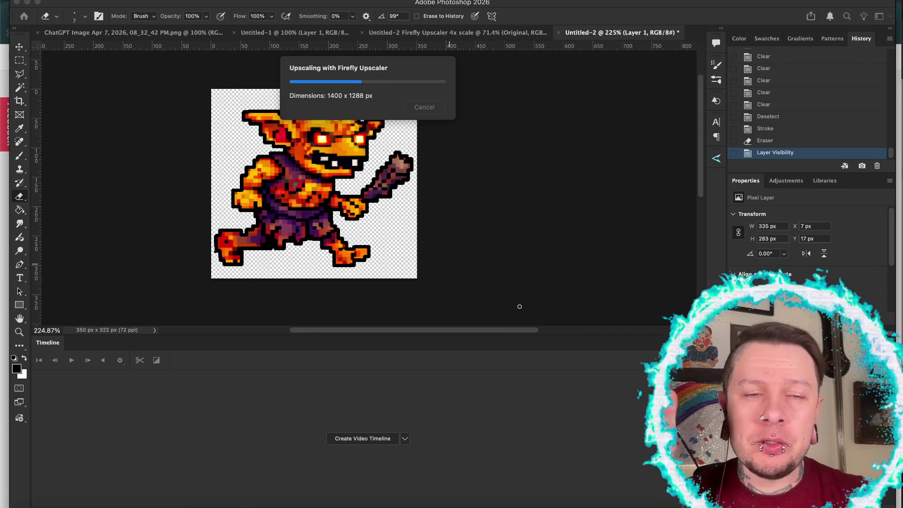
key(super+0)
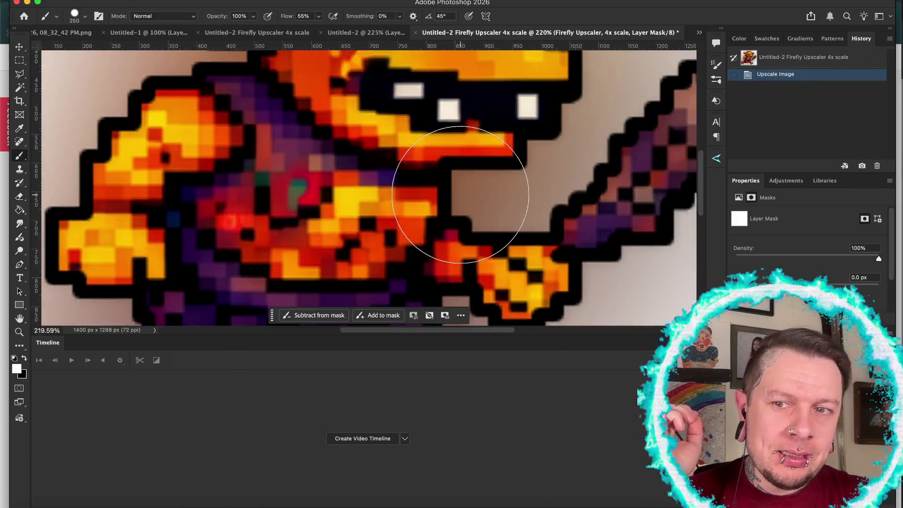
Merge the upscaled layer with its mask, then delete the inverted background selection to transparency
key(super+e)
scroll(369, 178, down, 3)
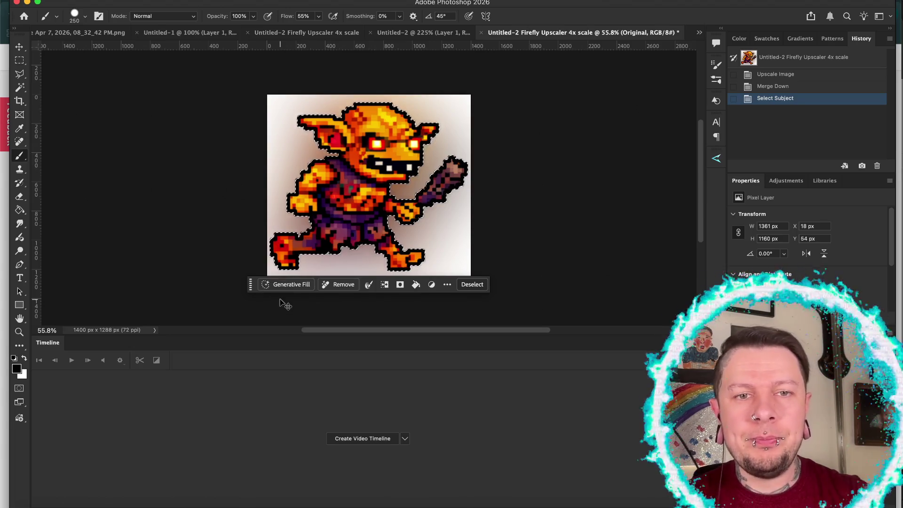
key(super+shift+i)
key(BackSpace)
key(super+d)
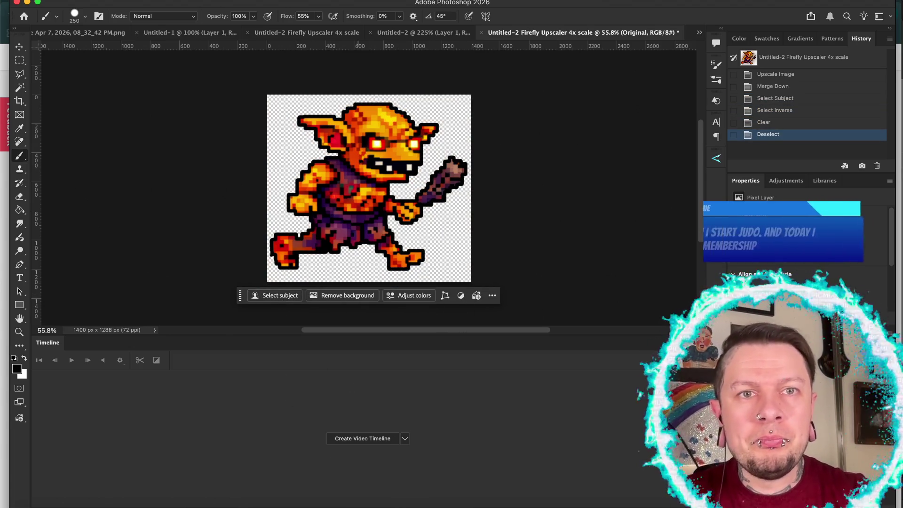
click(284, 0)
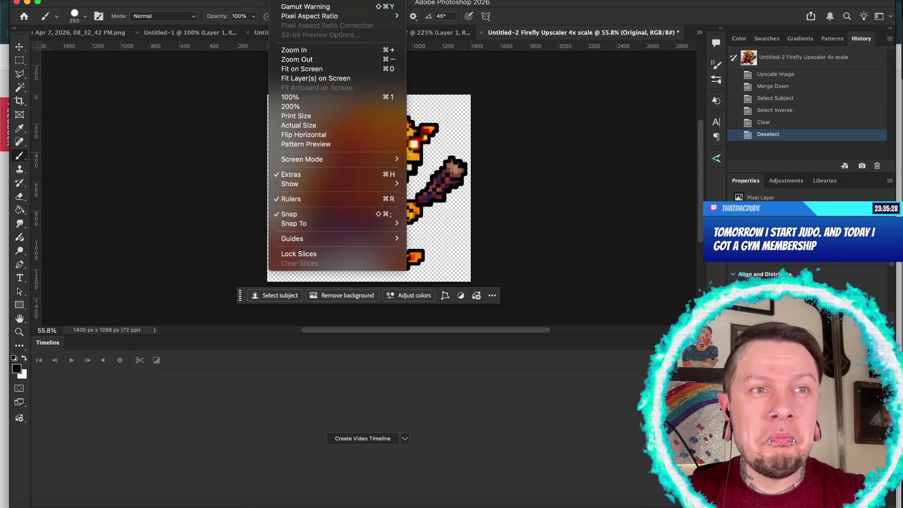
mouse_move(306, 0)
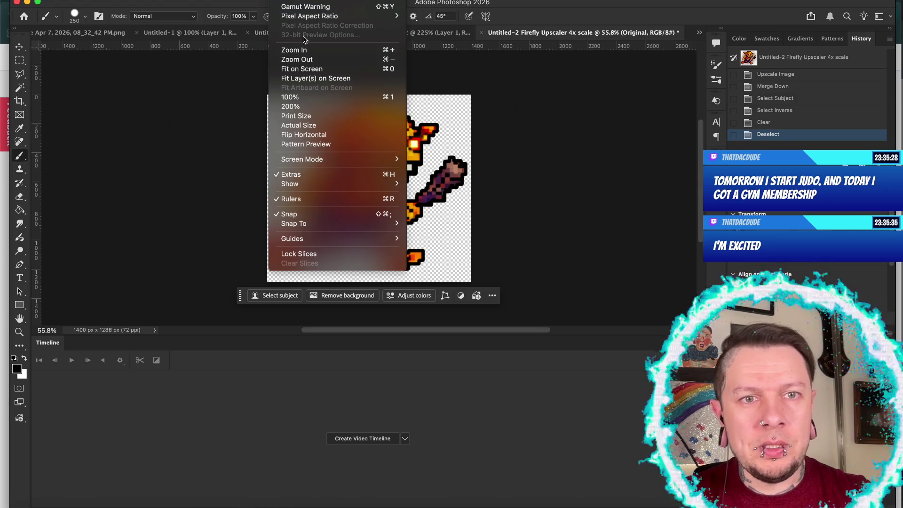
Apply AI Sharpen to the upscaled goblin and create a video timeline
mouse_move(263, 0)
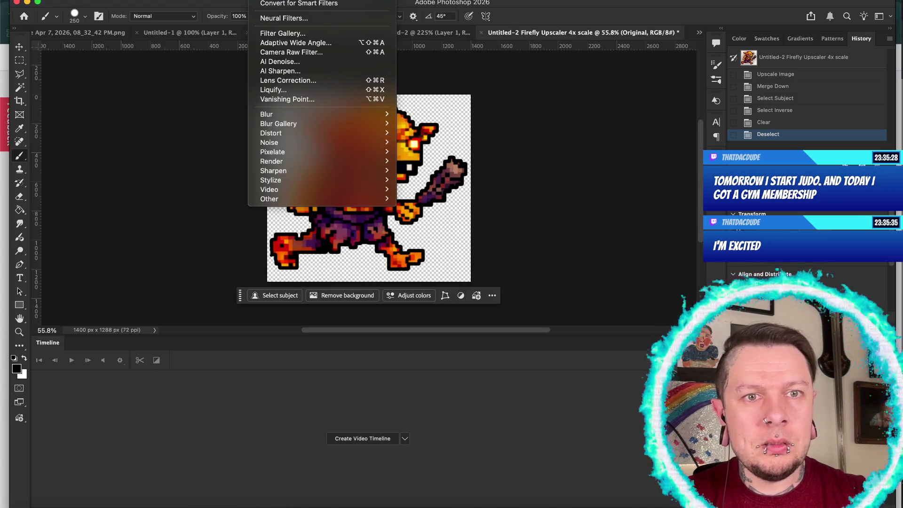
click(278, 71)
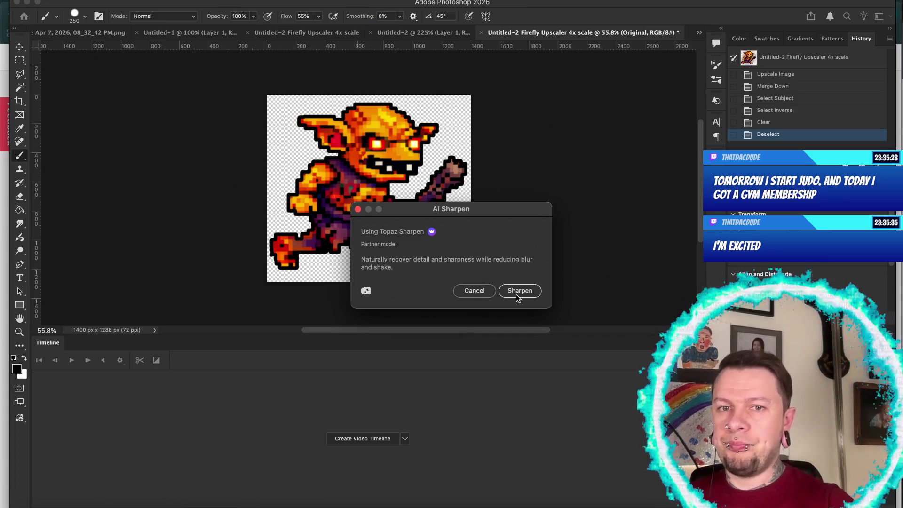
click(515, 294)
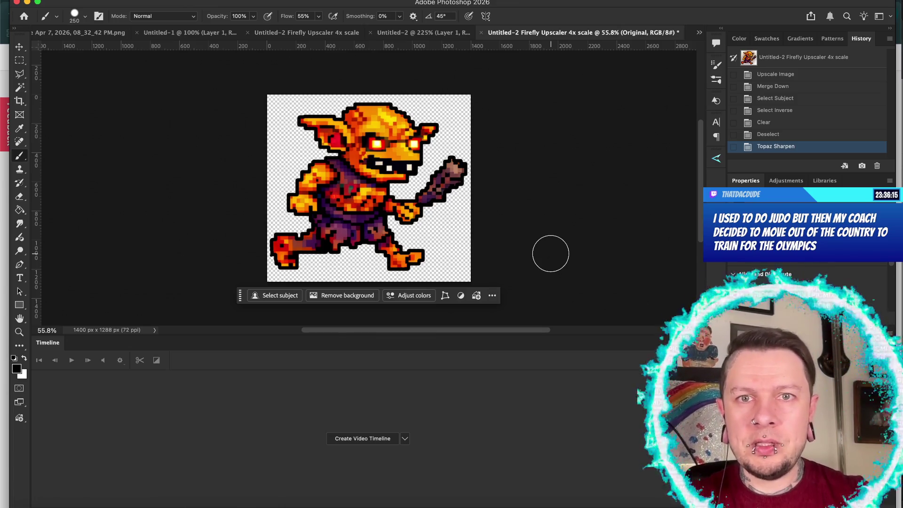
click(341, 438)
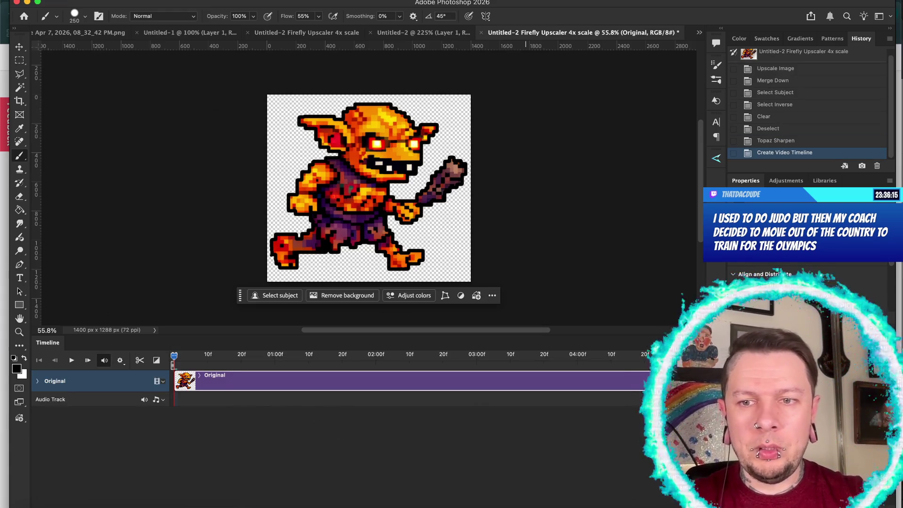
Duplicate the goblin layer, start its copy clip at 00:02, and show the other pose document
key(ctrl+j)
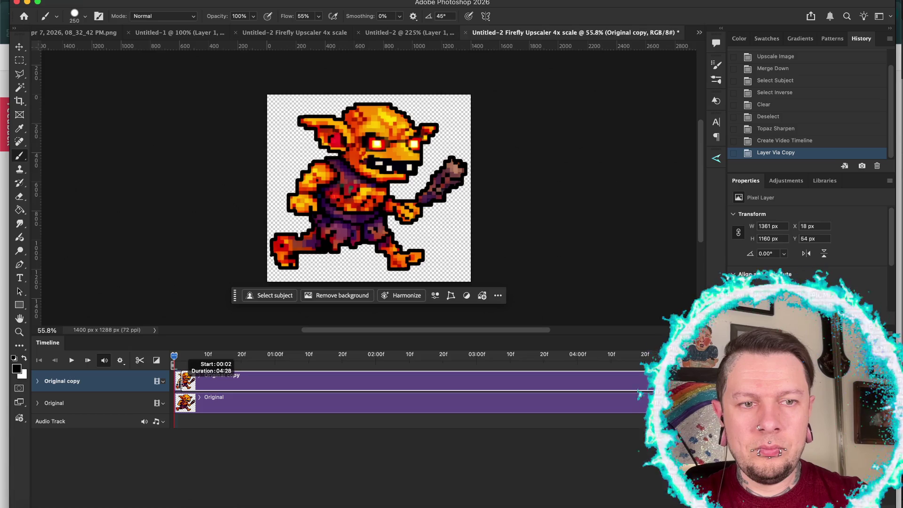
drag(173, 365, 181, 365)
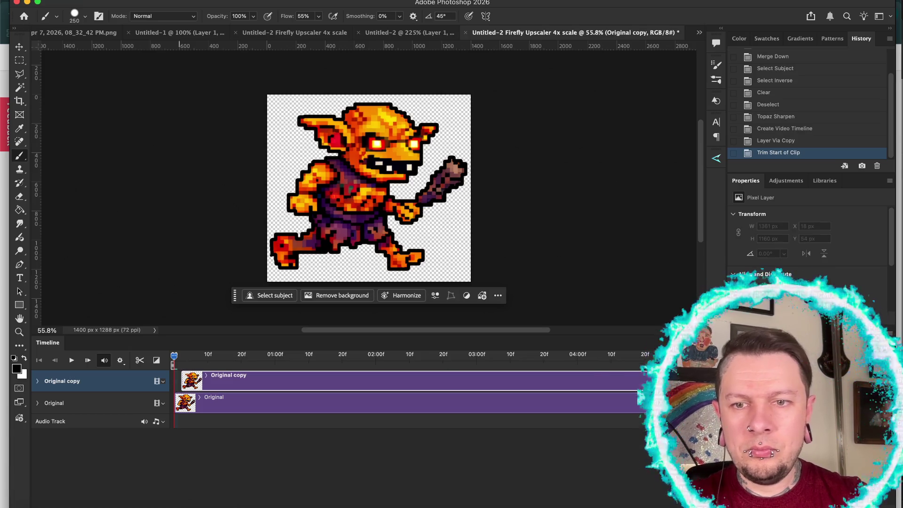
click(388, 34)
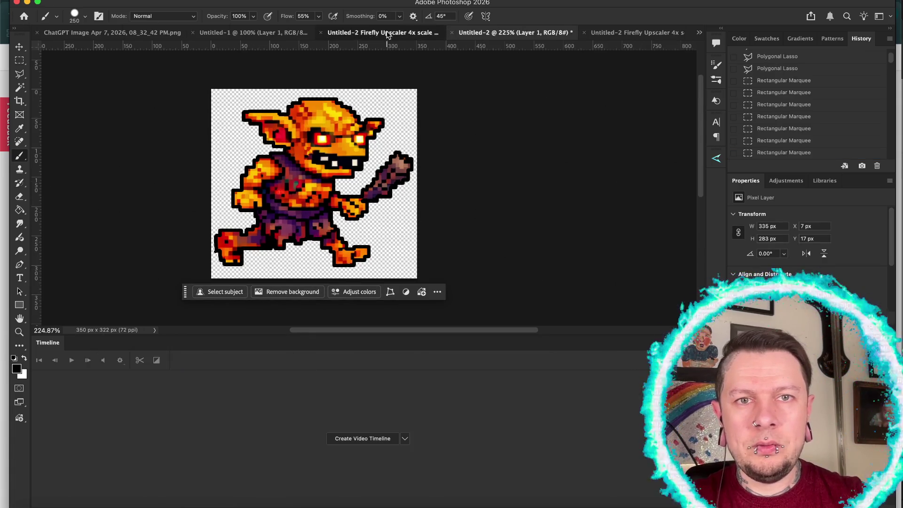
Polygonal-lasso the second pose's legs, copy them, and return to the timeline document
key(l)
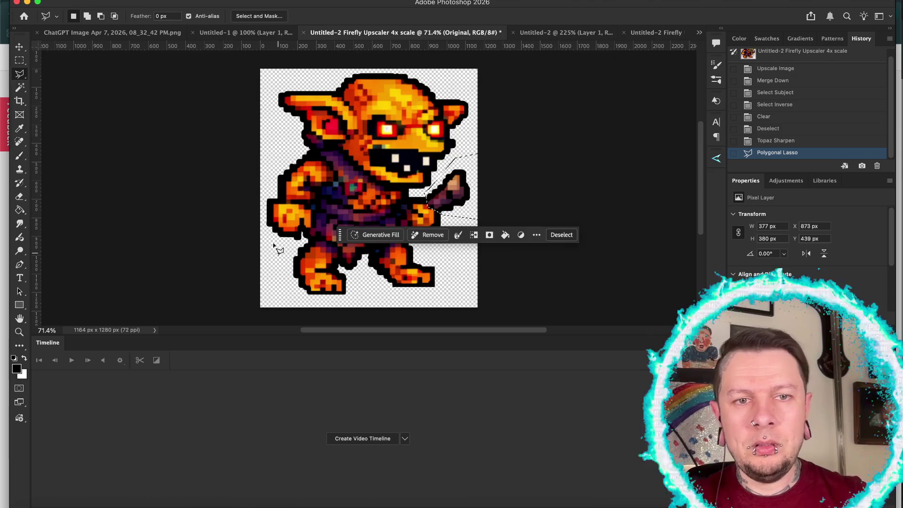
click(273, 241)
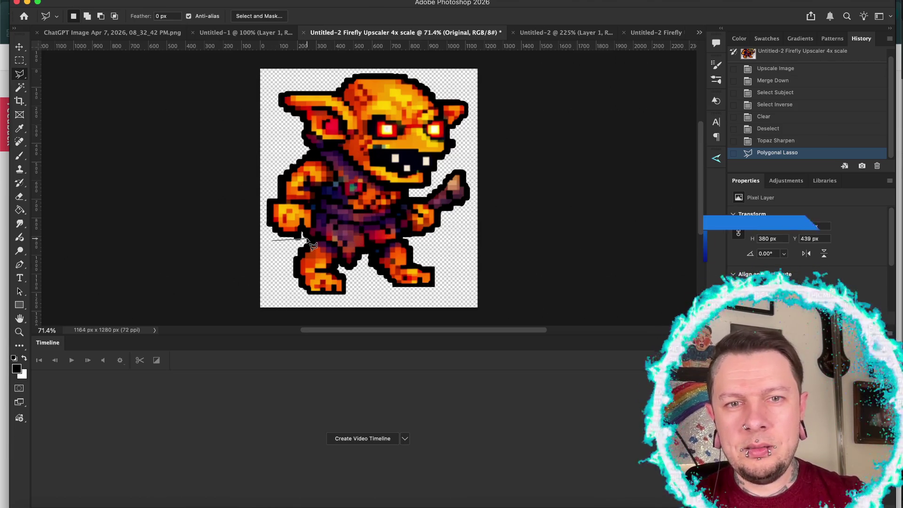
click(419, 239)
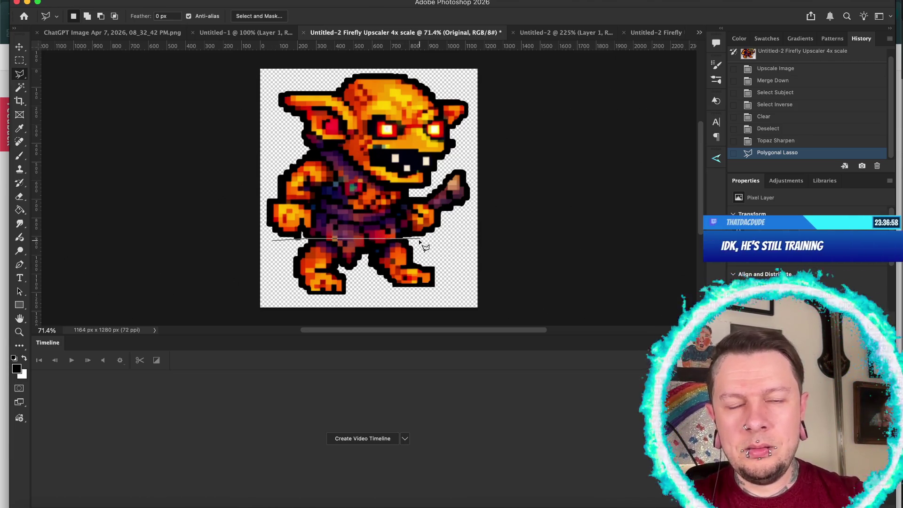
click(476, 279)
click(455, 303)
click(293, 301)
double_click(271, 286)
key(Left)
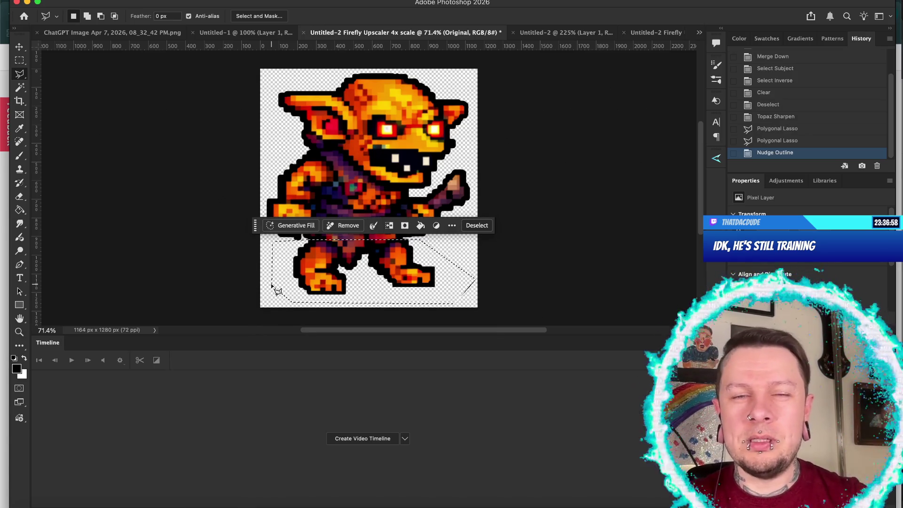
click(568, 34)
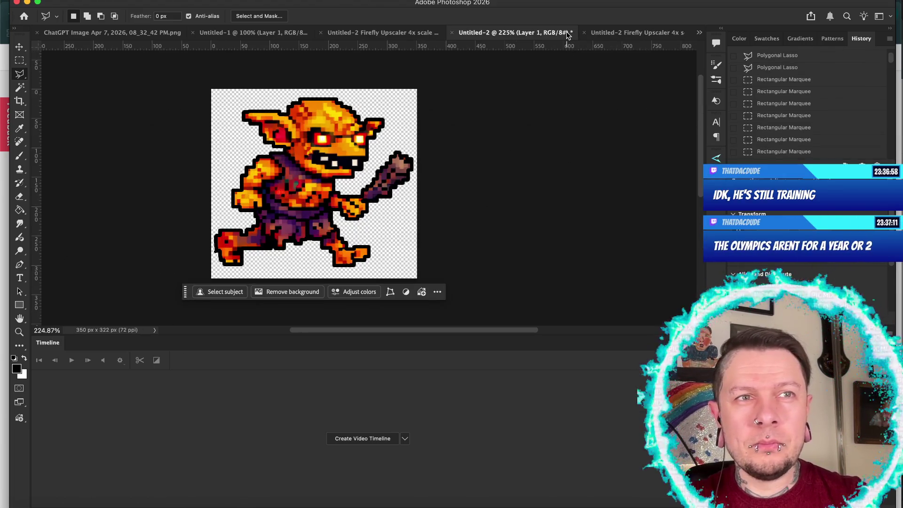
click(629, 34)
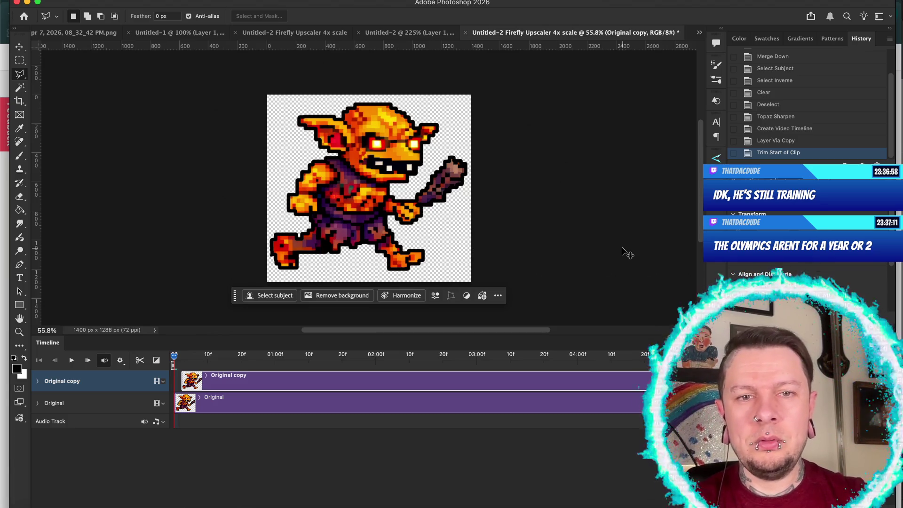
Paste the copied legs and move them down over the goblin's lower body
key(ctrl+v)
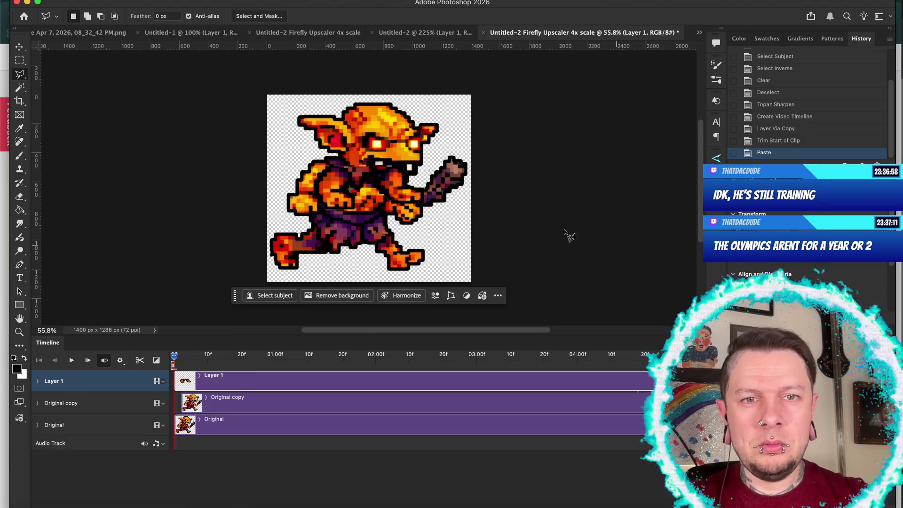
key(v)
drag(325, 184, 324, 277)
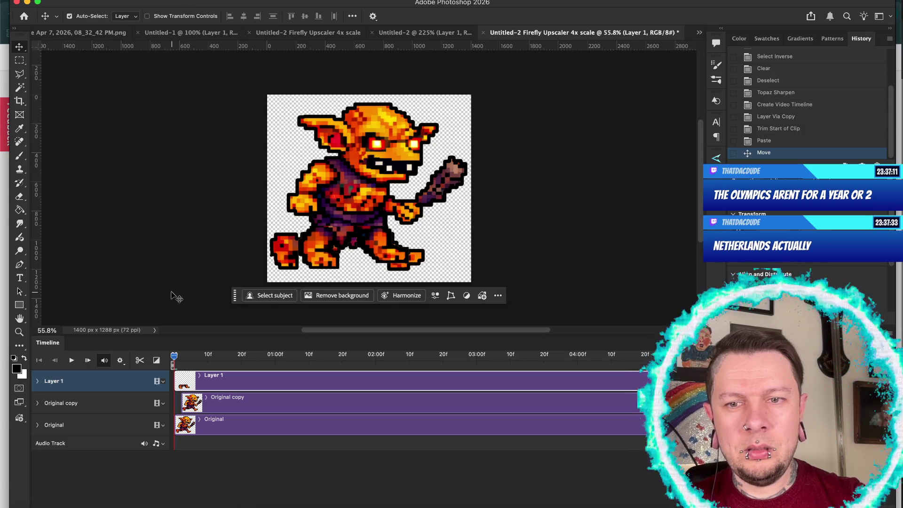
Clear the old legs band from Original copy and merge the pasted legs into it
key(m)
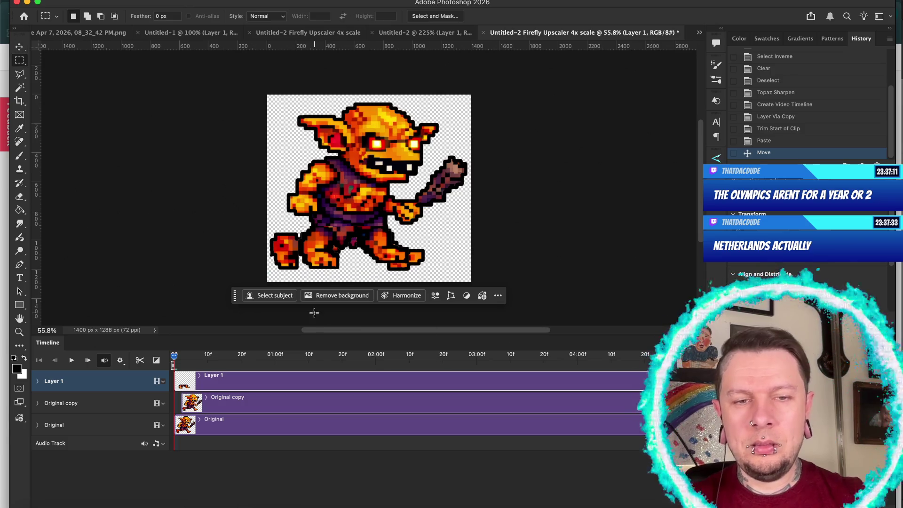
mouse_move(230, 302)
mouse_down()
mouse_move(232, 284)
mouse_move(501, 257)
mouse_move(506, 235)
mouse_up()
key(Down)
key(Down)
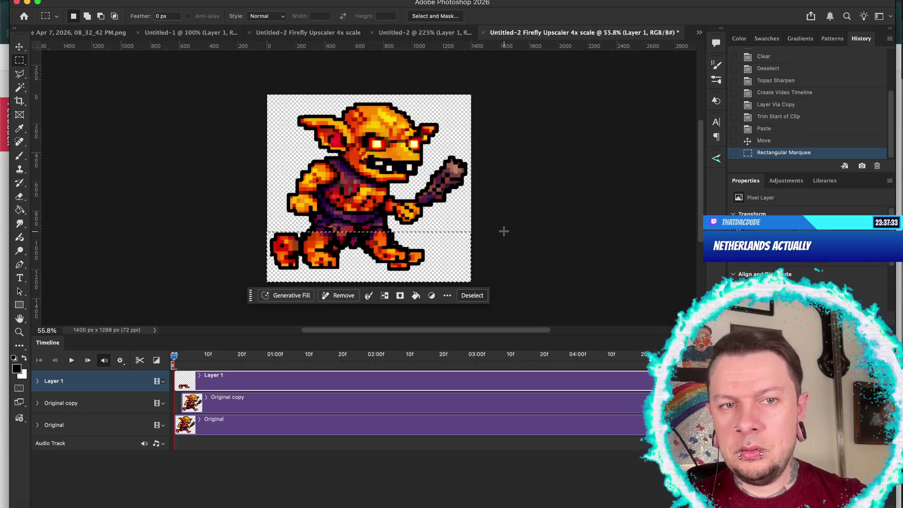
click(640, 395)
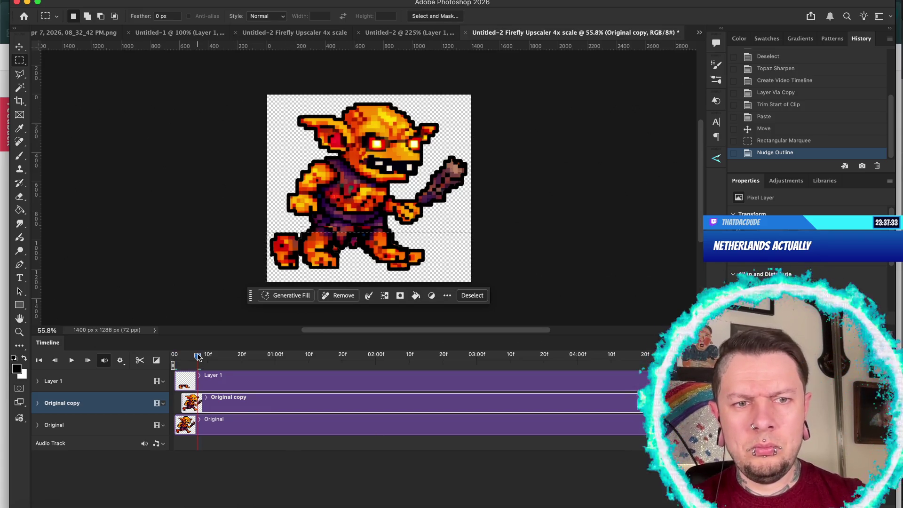
key(Delete)
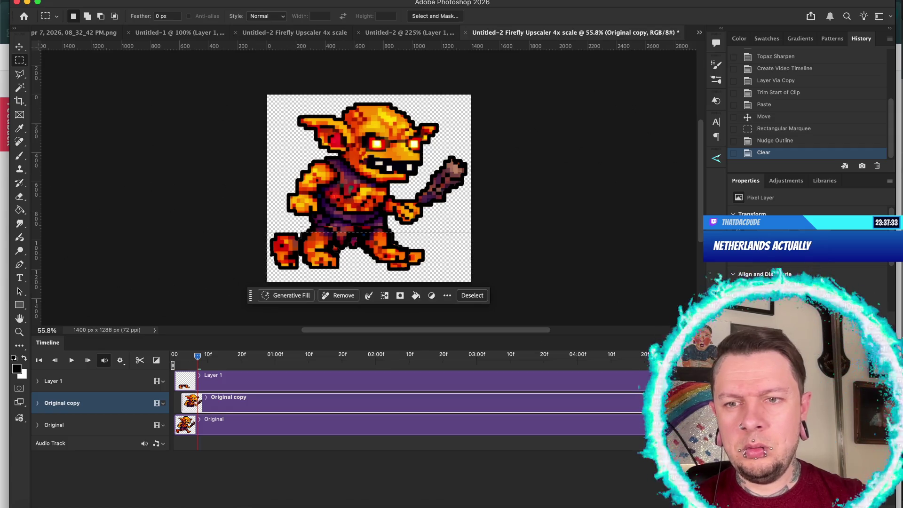
click(640, 381)
key(super+e)
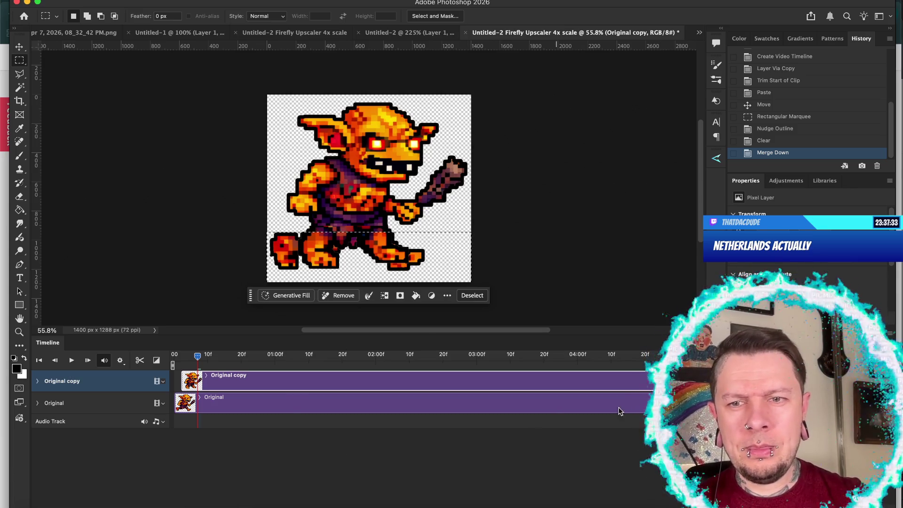
Deselect, start the Original copy clip at frame 0, and shift Original a few frames later
key(super+comma)
key(super+comma)
key(super+comma)
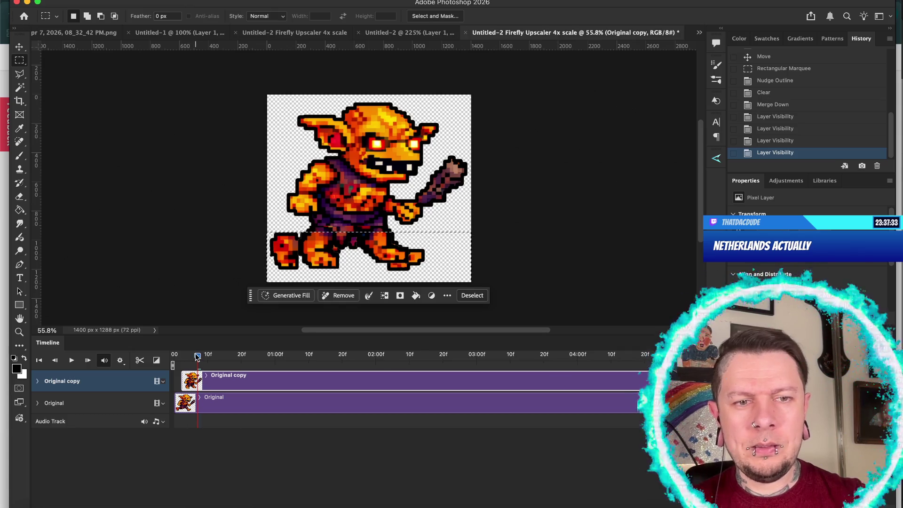
drag(198, 356, 174, 356)
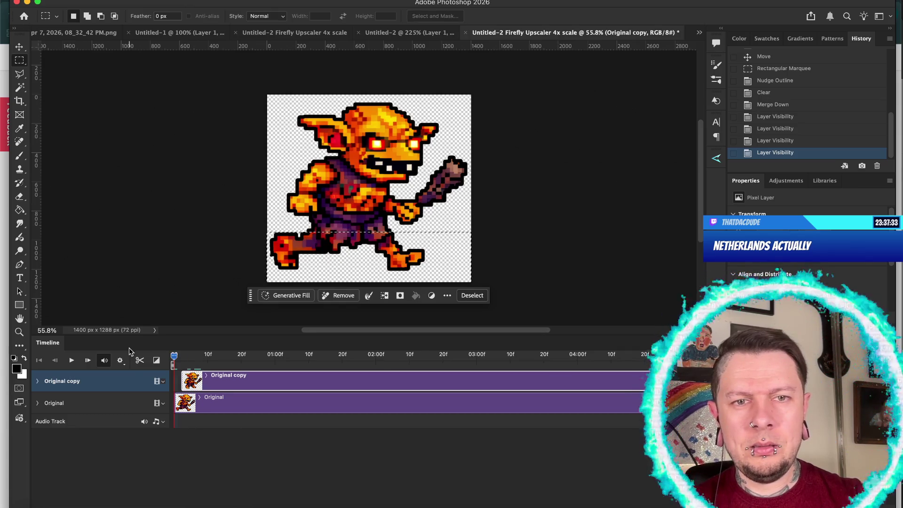
key(super+d)
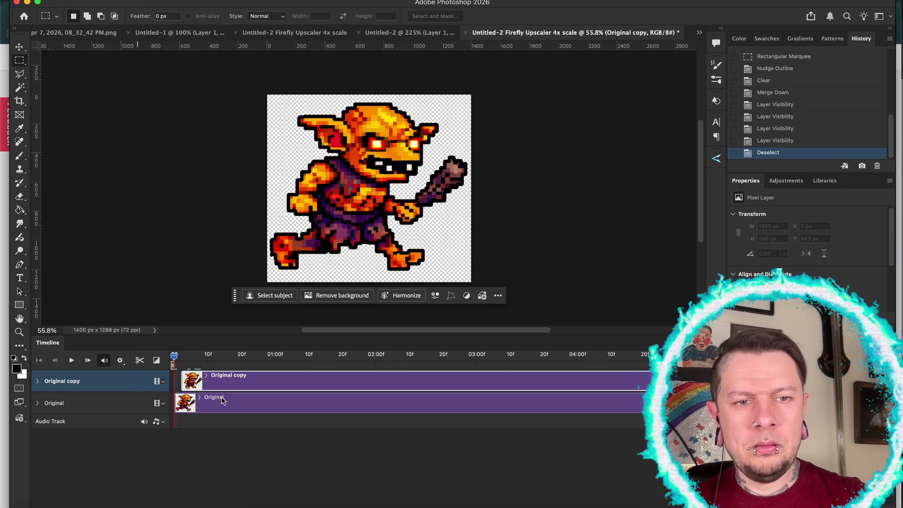
drag(224, 384, 218, 386)
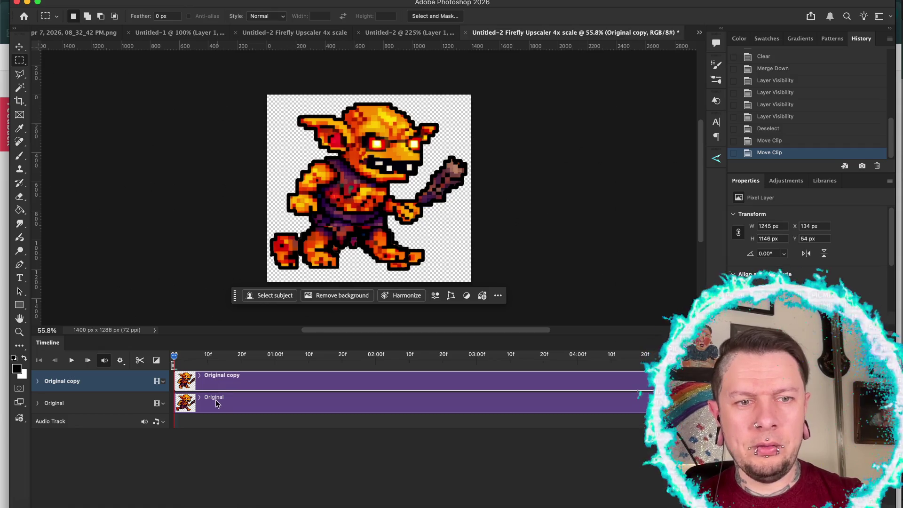
click(215, 400)
drag(216, 401, 219, 402)
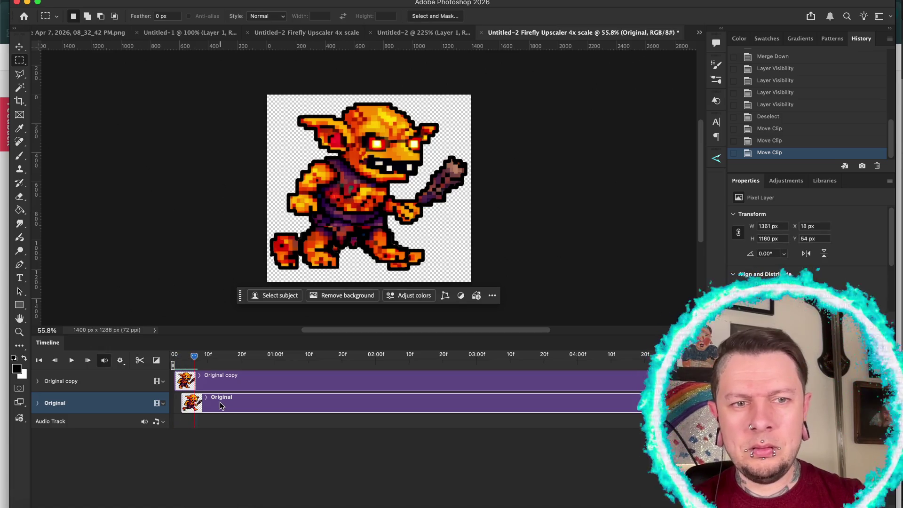
Trim the Original copy and Original clips to a few frames each, then preview playback
click(193, 356)
key(Home)
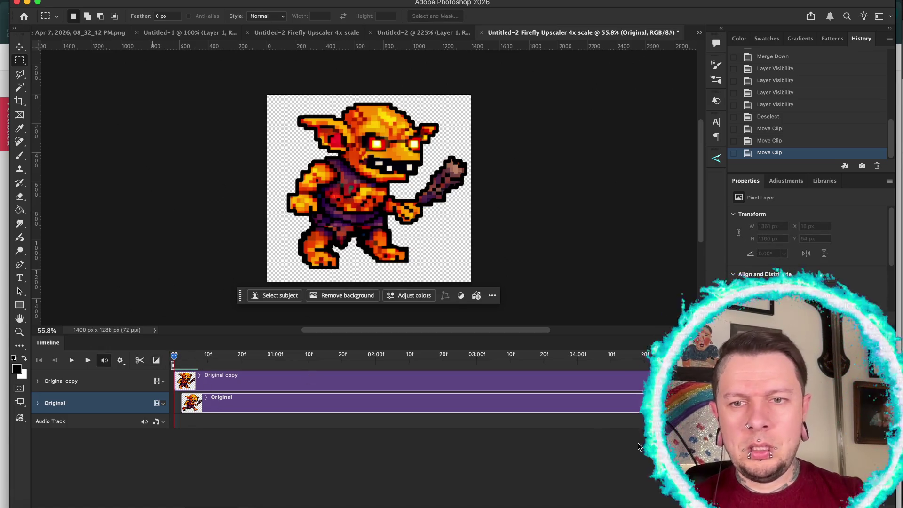
drag(641, 382, 179, 390)
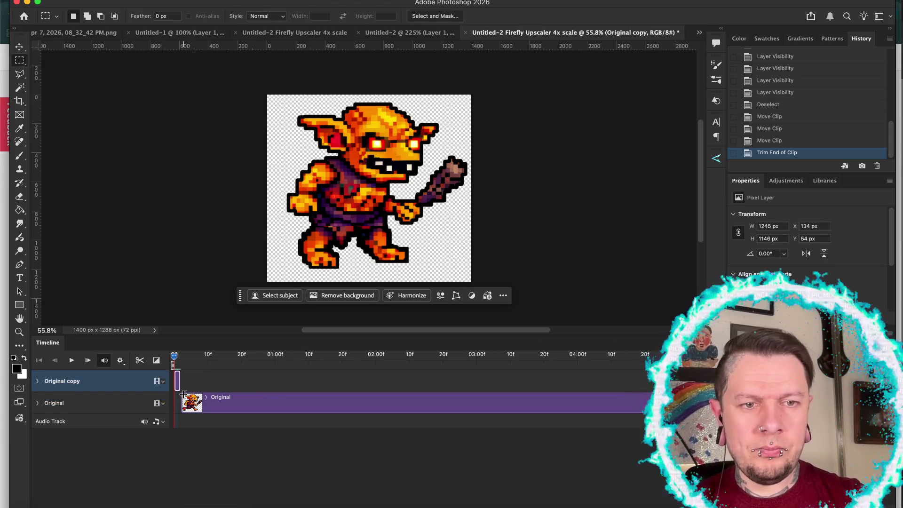
scroll(424, 403, right, 3)
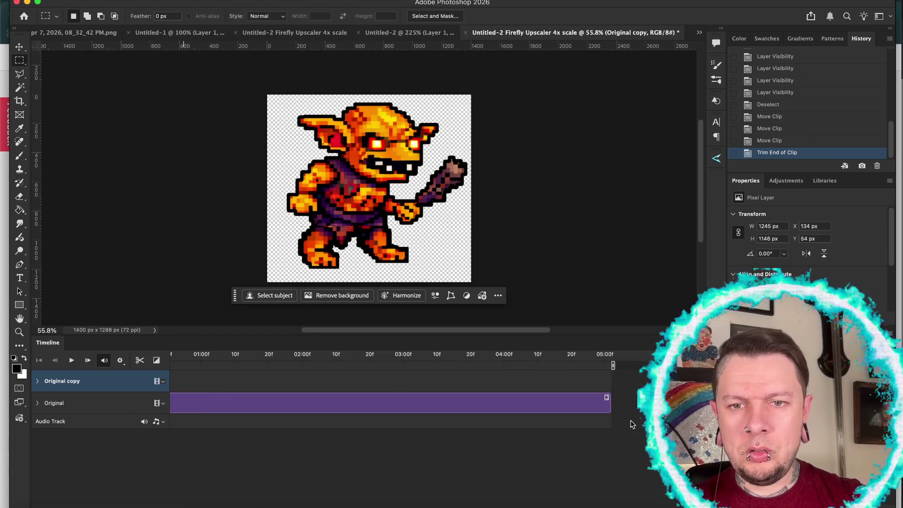
click(609, 403)
drag(609, 403, 263, 403)
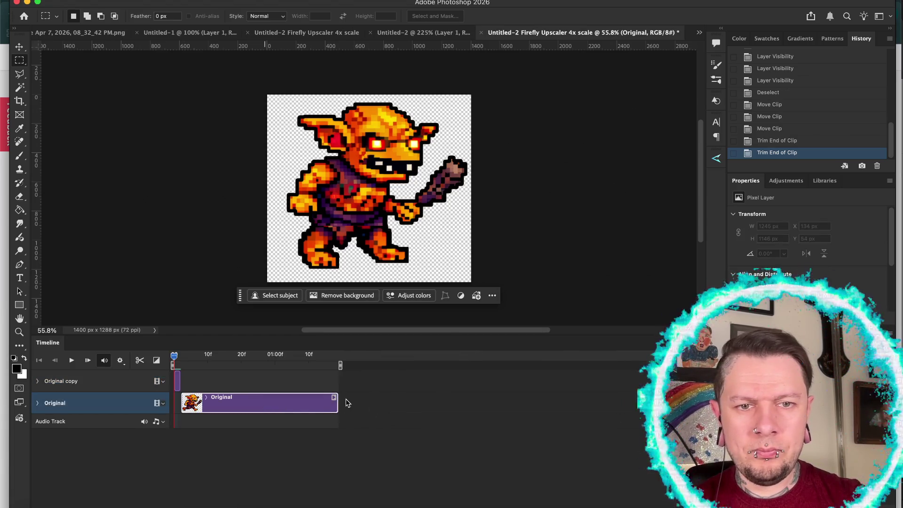
drag(192, 407, 188, 407)
key(space)
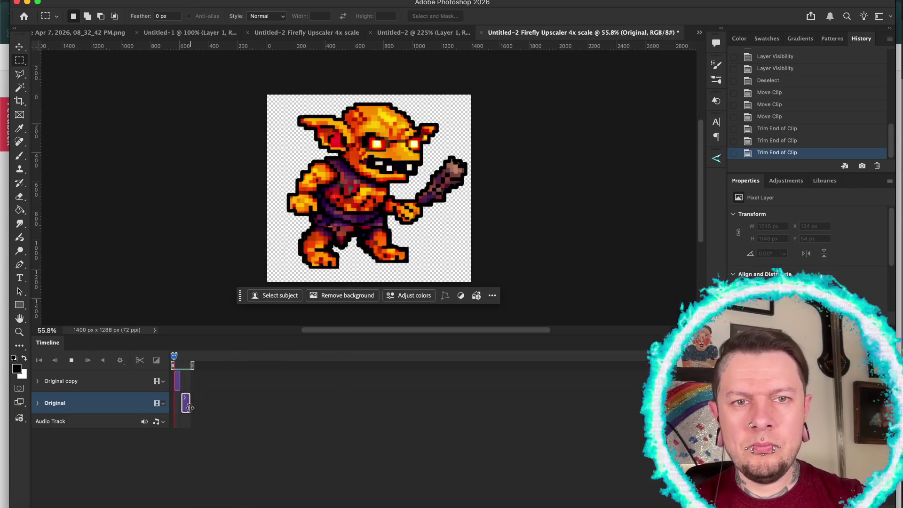
key(space)
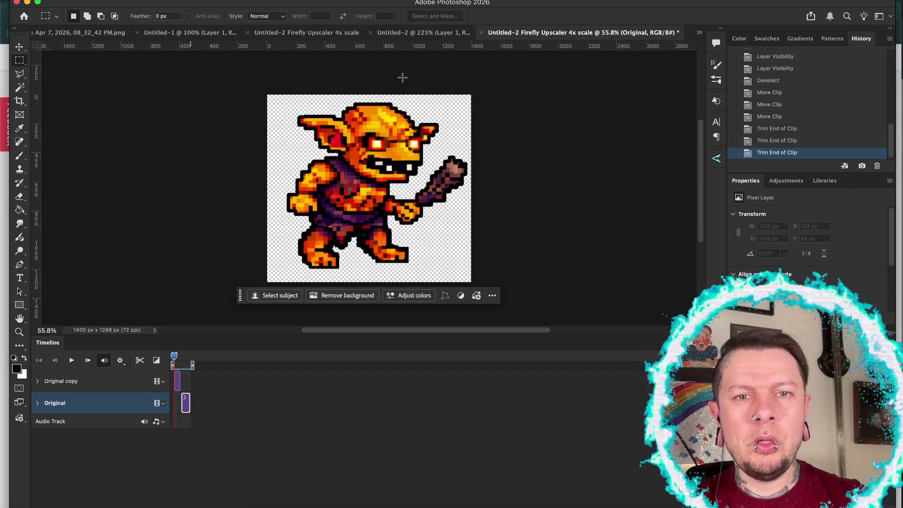
Deselect the upscaled goblin, compare it with the smaller pose document, and return to the timeline document
click(430, 38)
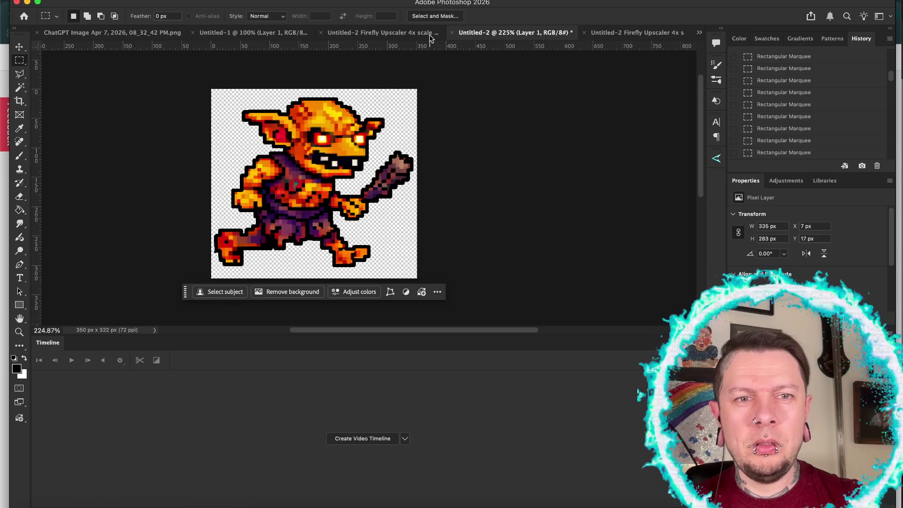
click(346, 36)
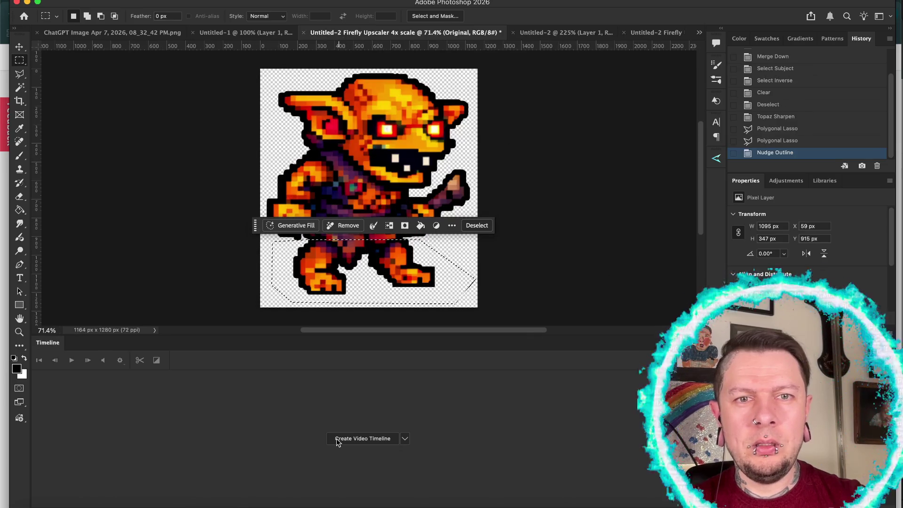
click(566, 230)
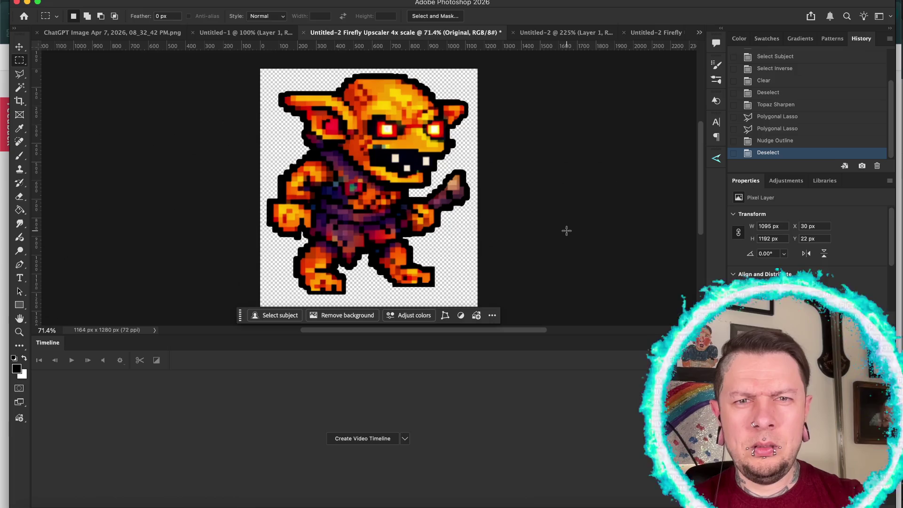
click(553, 35)
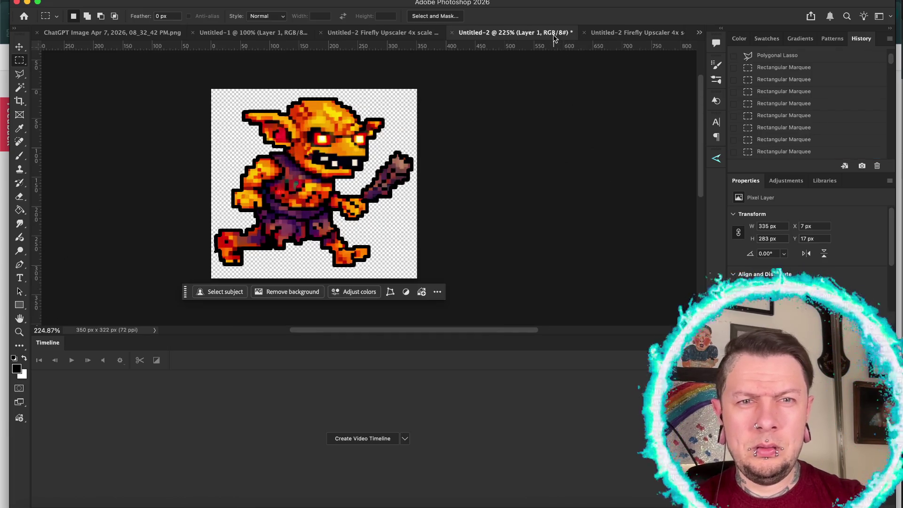
click(404, 34)
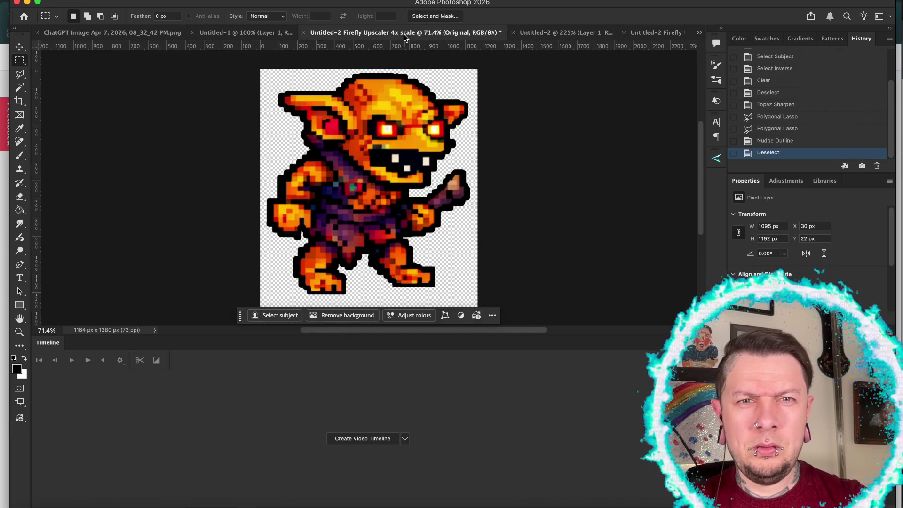
click(545, 34)
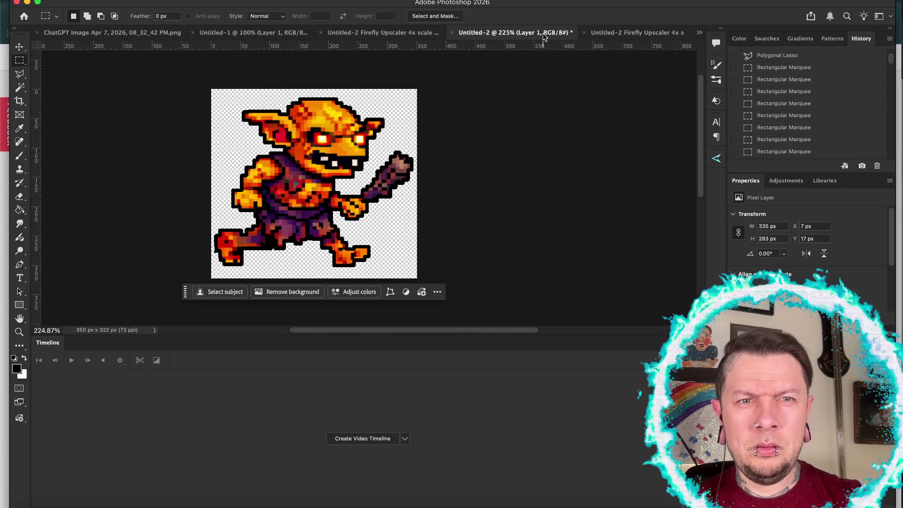
click(397, 34)
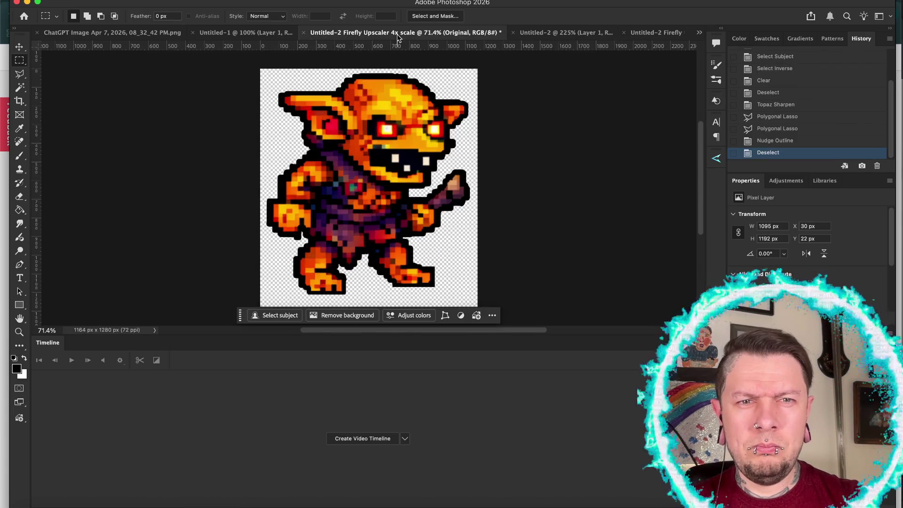
click(564, 34)
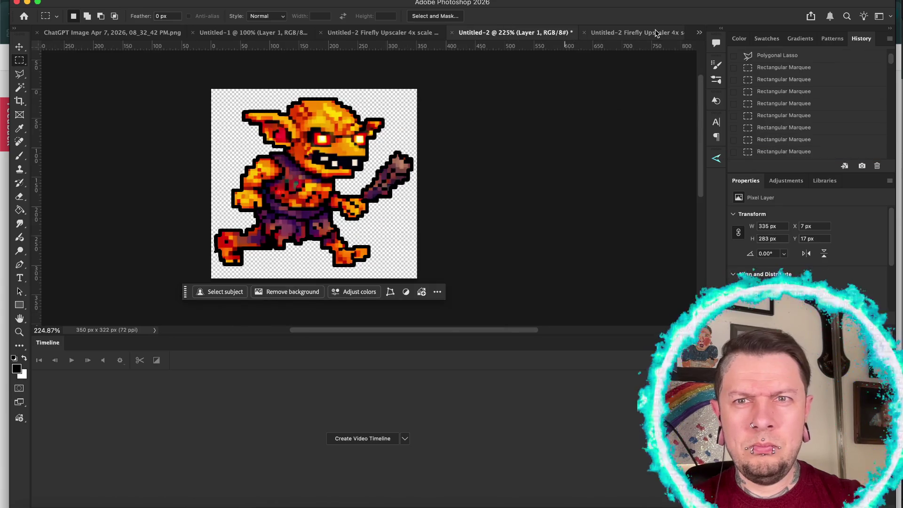
click(656, 33)
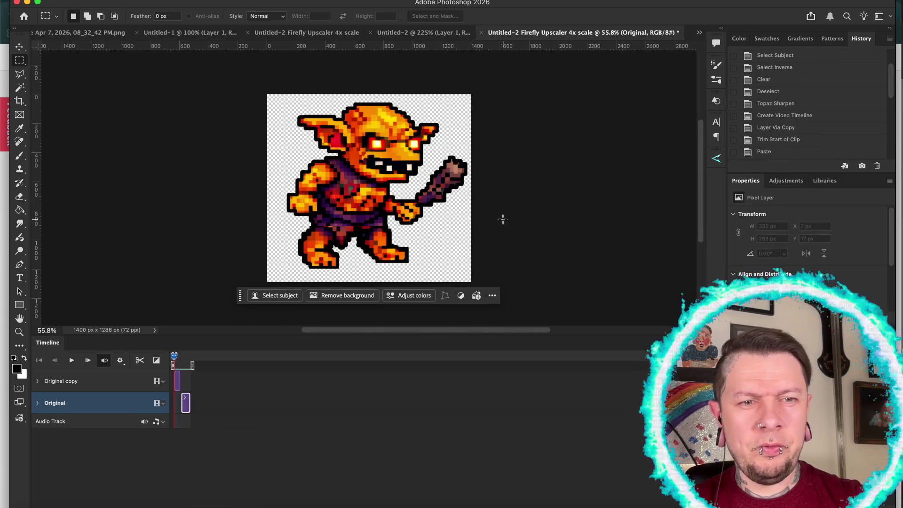
Play the two-frame goblin animation to preview it, zoomed out to the whole canvas
key(space)
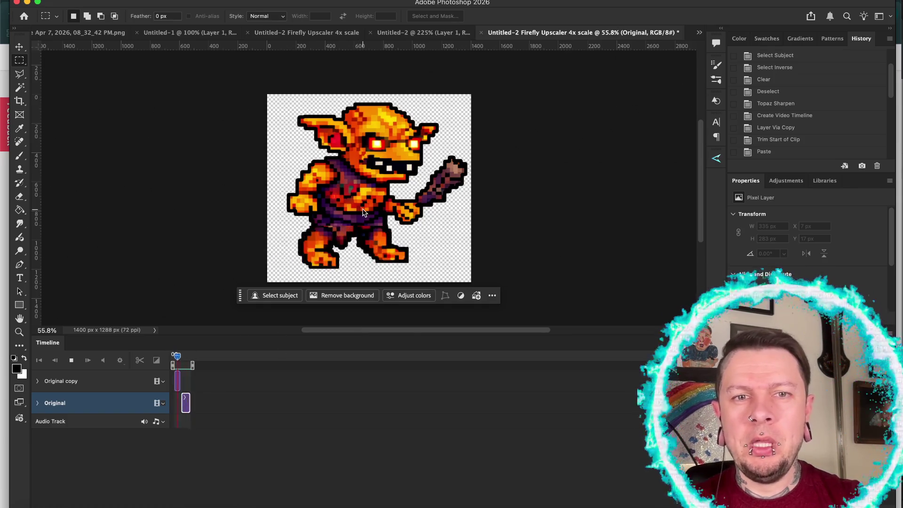
key(super+minus)
key(super+minus)
key(super+minus)
key(super+minus)
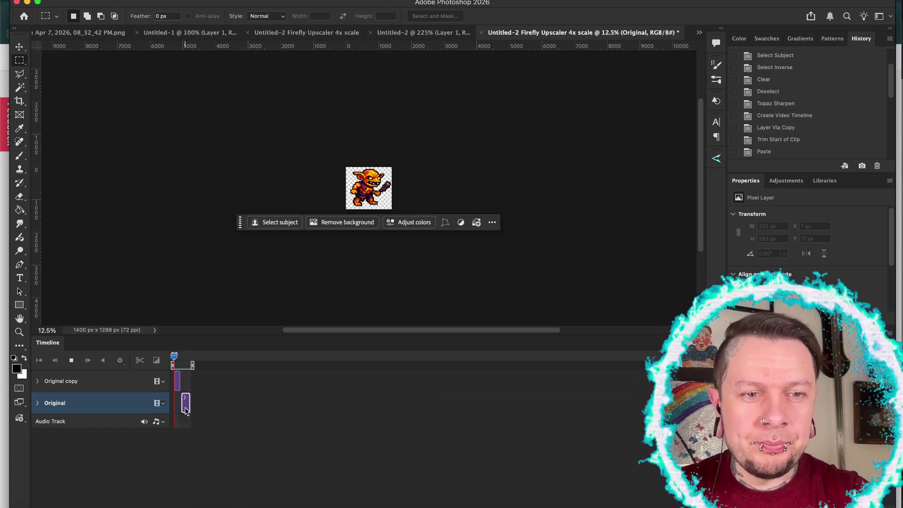
key(space)
Set the work-area end and move the Original clip after Original copy, then preview the sequence
drag(237, 371, 235, 373)
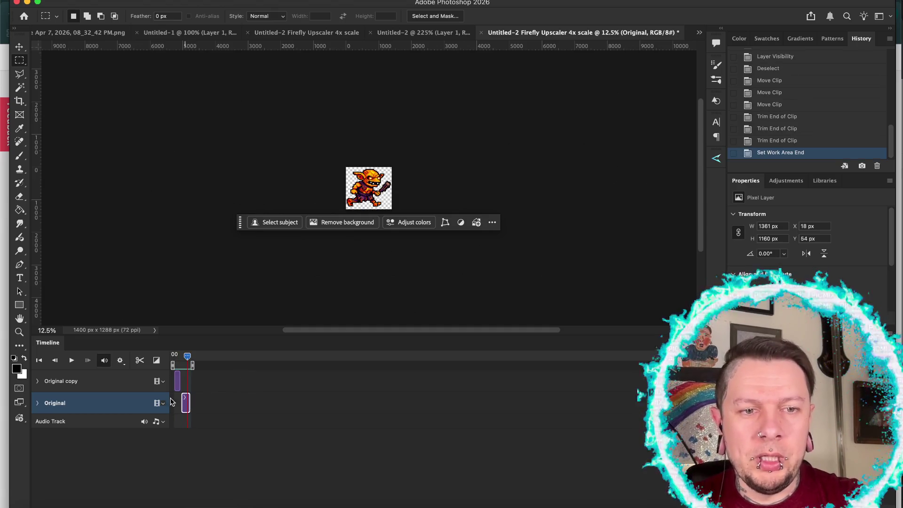
mouse_move(188, 400)
mouse_down()
mouse_move(201, 402)
mouse_move(182, 383)
mouse_move(208, 404)
mouse_up()
key(space)
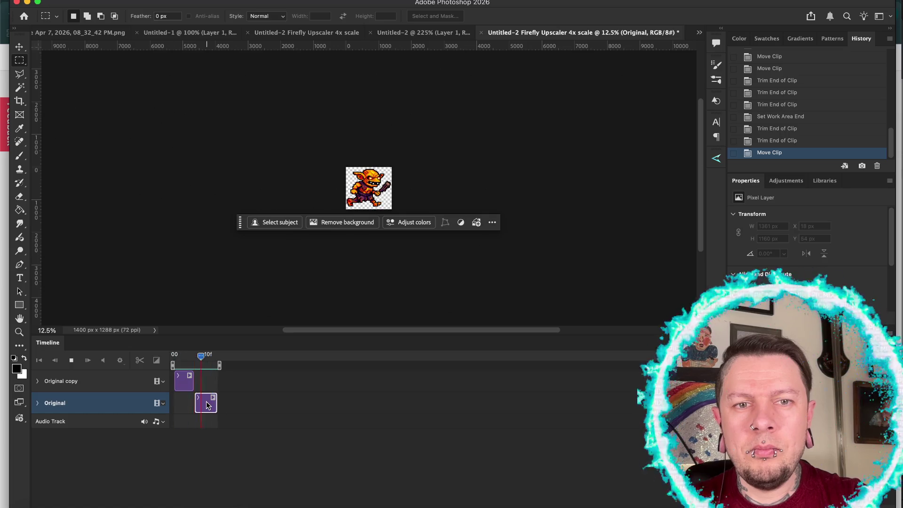
key(space)
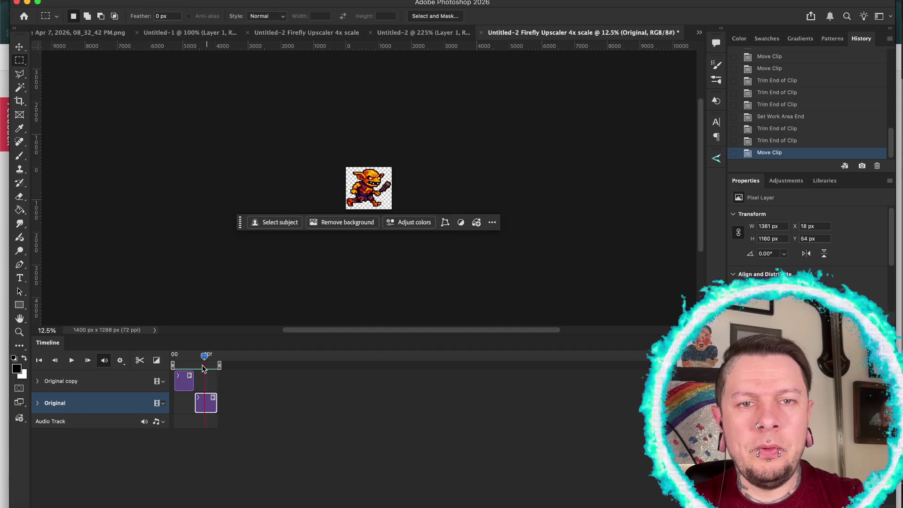
Return the playhead to the first frame, zoom in, and select the Original copy layer with the Eraser
click(189, 358)
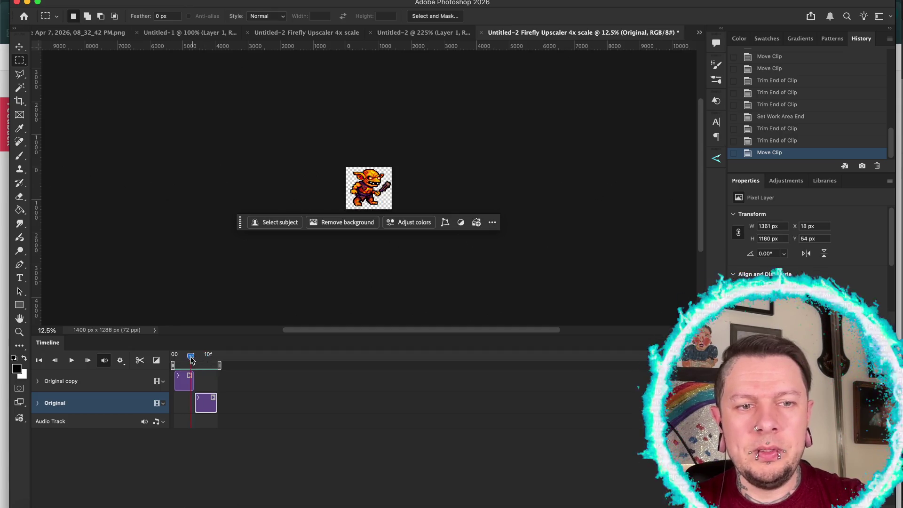
scroll(368, 253, up, 3)
scroll(368, 253, up, 5)
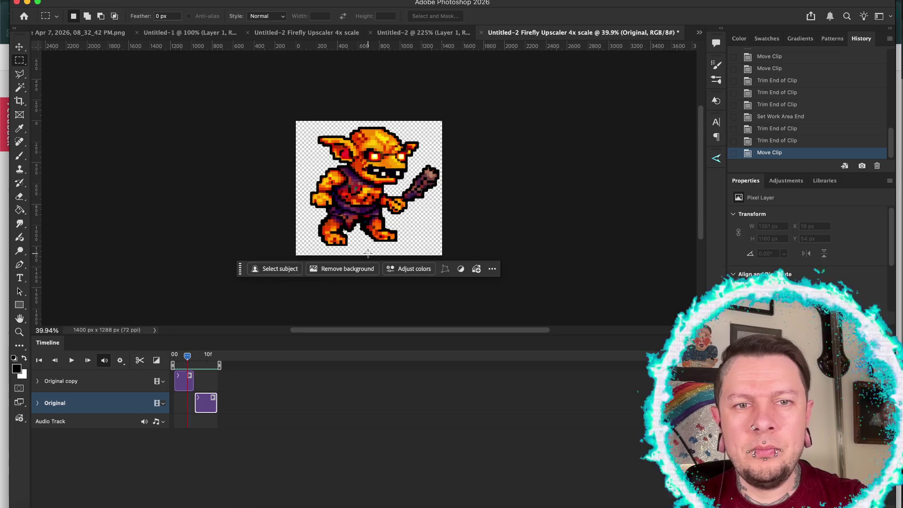
scroll(322, 221, left, 1)
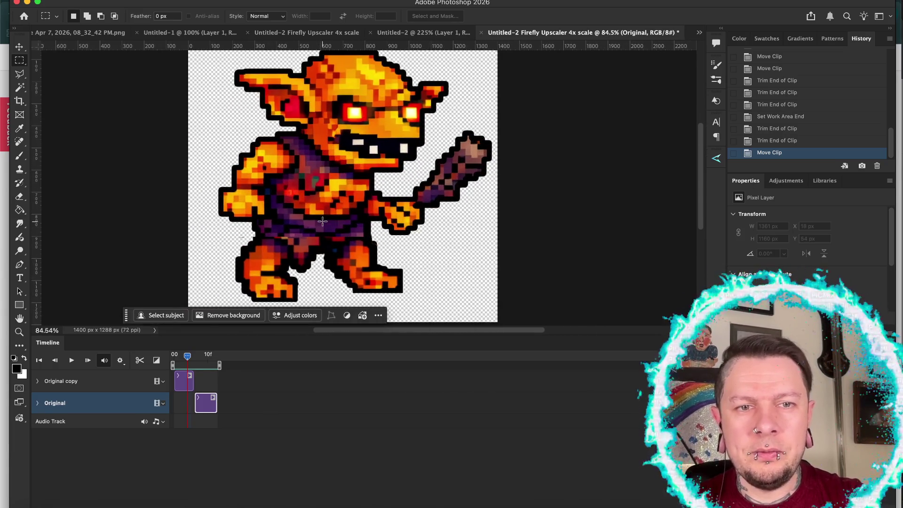
key(e)
click(184, 381)
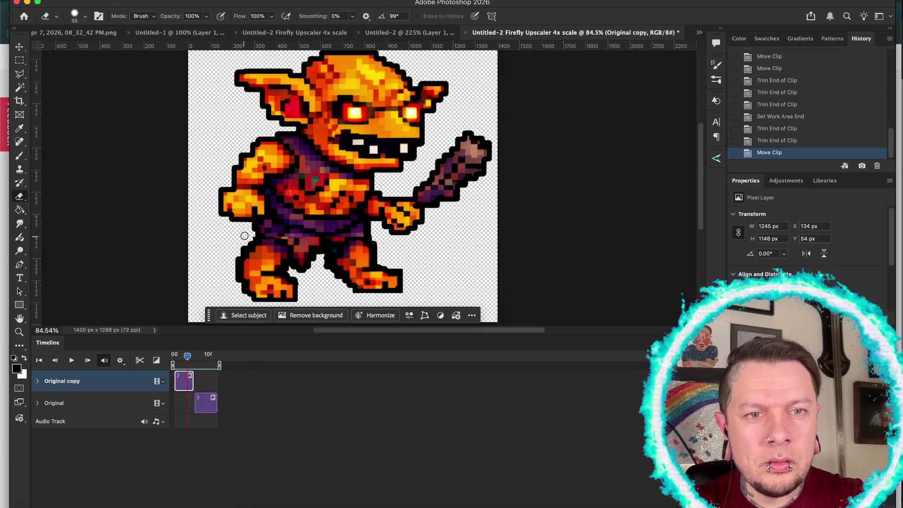
Erase one spot on Original copy and start a Polygonal Lasso outline of the goblin's left arm
click(244, 235)
key(l)
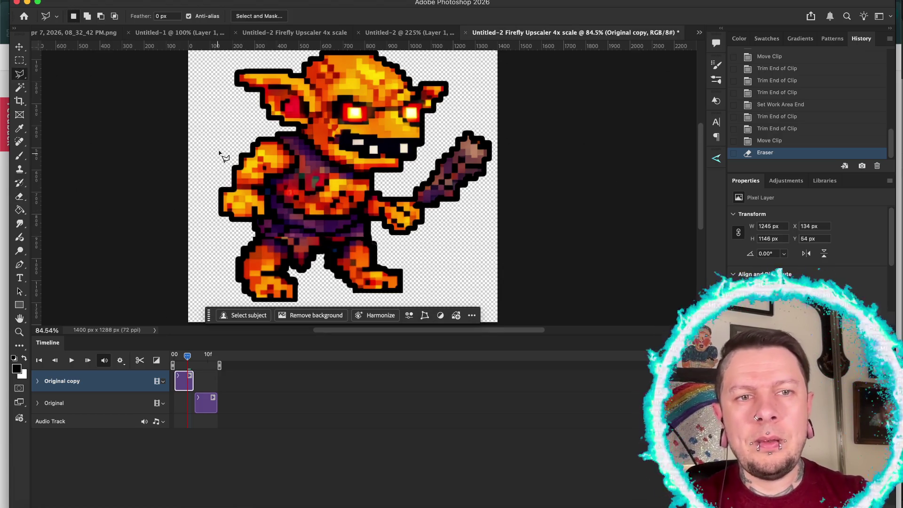
click(219, 151)
click(255, 131)
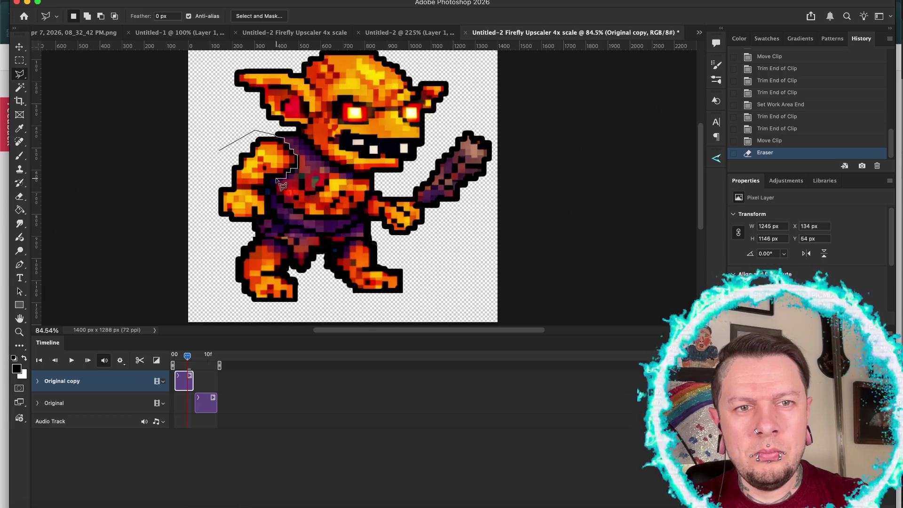
Trace the lasso down around and under the arm and close the selection
click(272, 179)
click(265, 187)
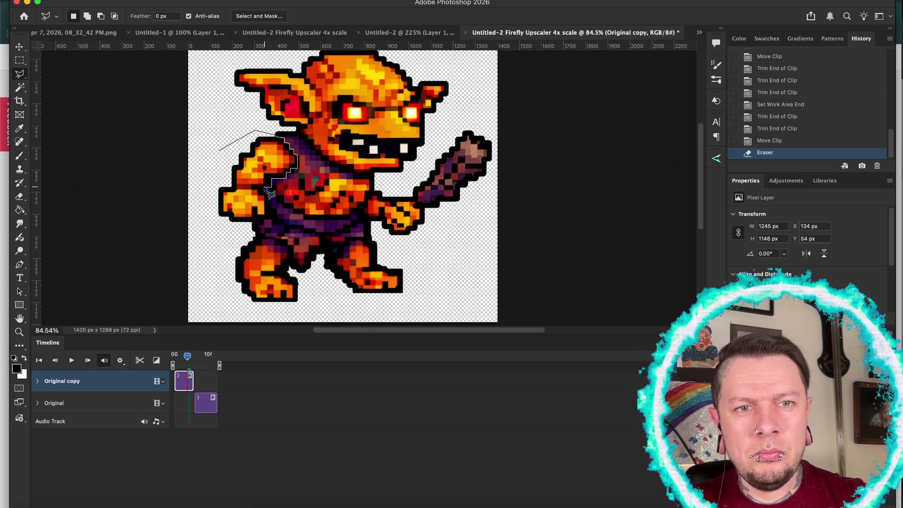
click(265, 192)
click(271, 193)
click(270, 219)
click(265, 225)
click(212, 225)
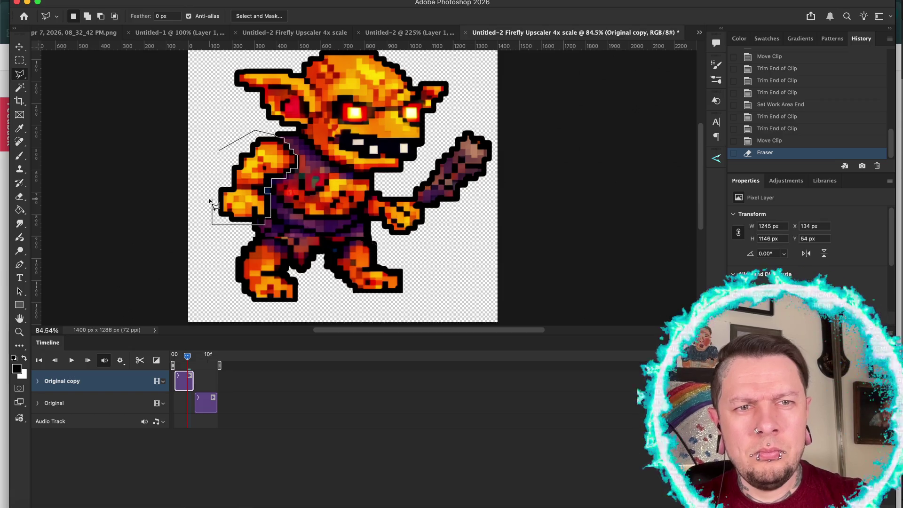
double_click(209, 200)
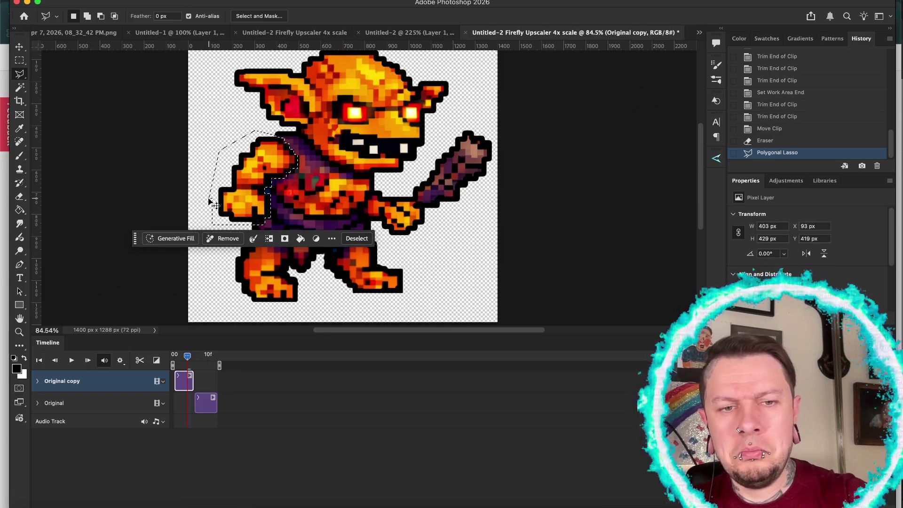
Free Transform the selected arm, rotating it upward and shifting it right and down, then commit
key(ctrl+t)
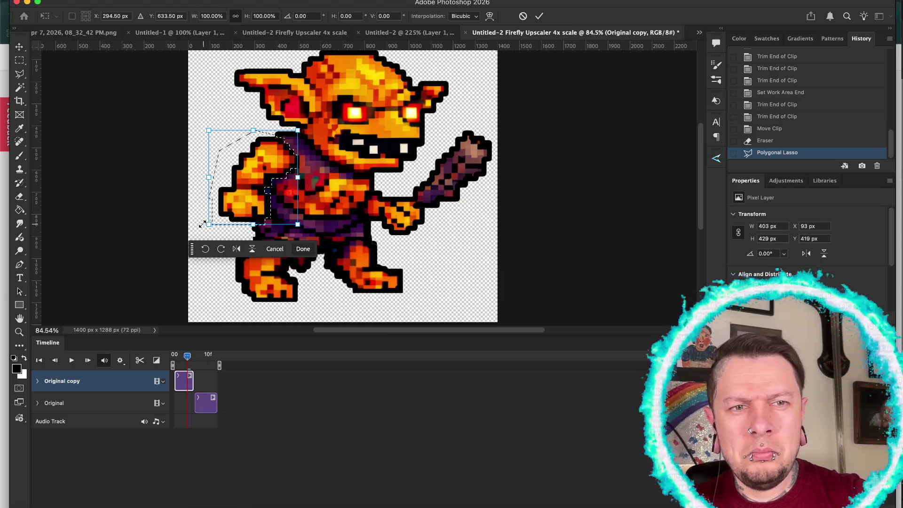
drag(203, 229, 231, 237)
key(shift+Down)
key(shift+Down)
key(shift+Down)
key(shift+Right)
key(shift+Right)
key(shift+Right)
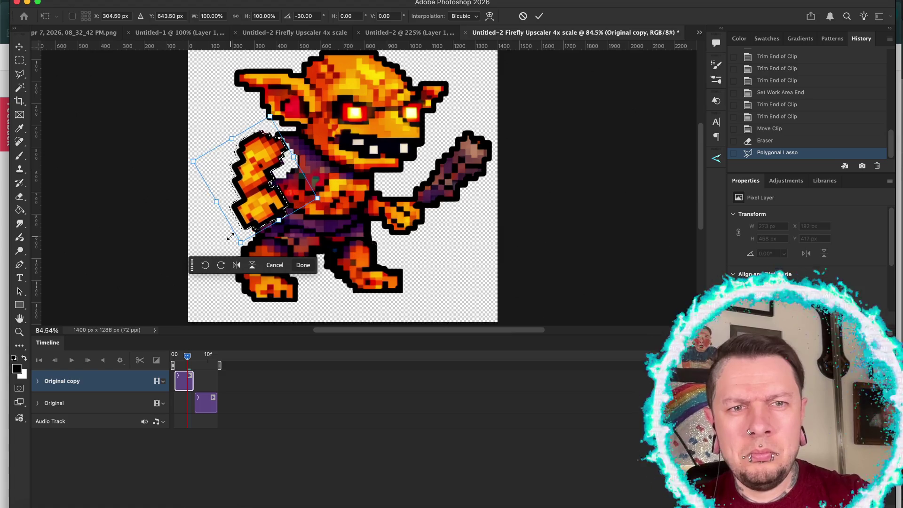
key(shift+Down)
key(shift+Right)
key(shift+Down)
key(shift+Down)
key(Return)
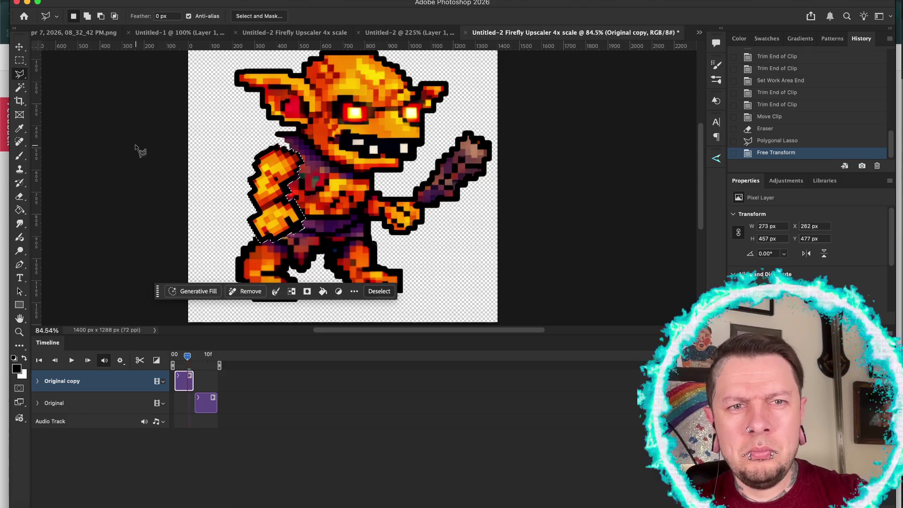
Fine-tune the arm's position by nudging it left and up with the arrow keys
key(shift+Up)
key(shift+Left)
key(Up)
key(Up)
key(Up)
key(Left)
key(Right)
key(Right)
key(Right)
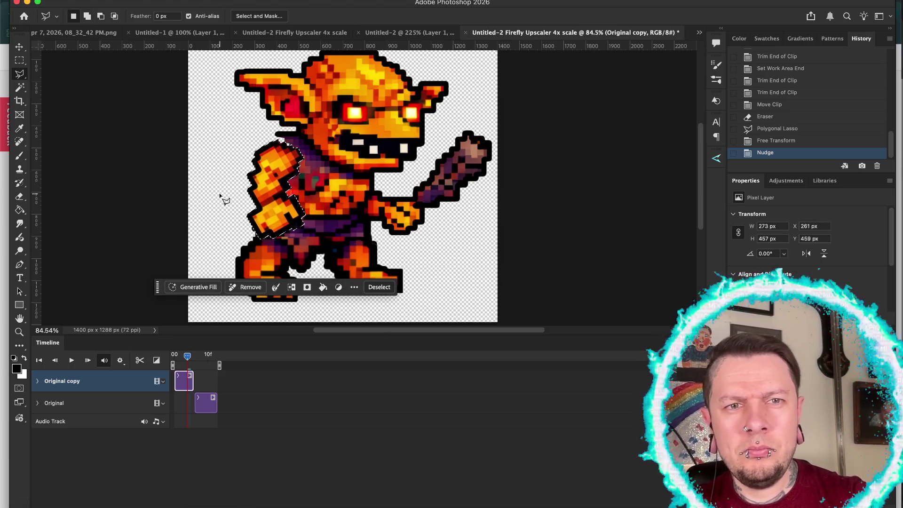
key(shift+Up)
key(shift+Up)
key(Up)
key(Up)
key(Right)
key(Right)
key(Right)
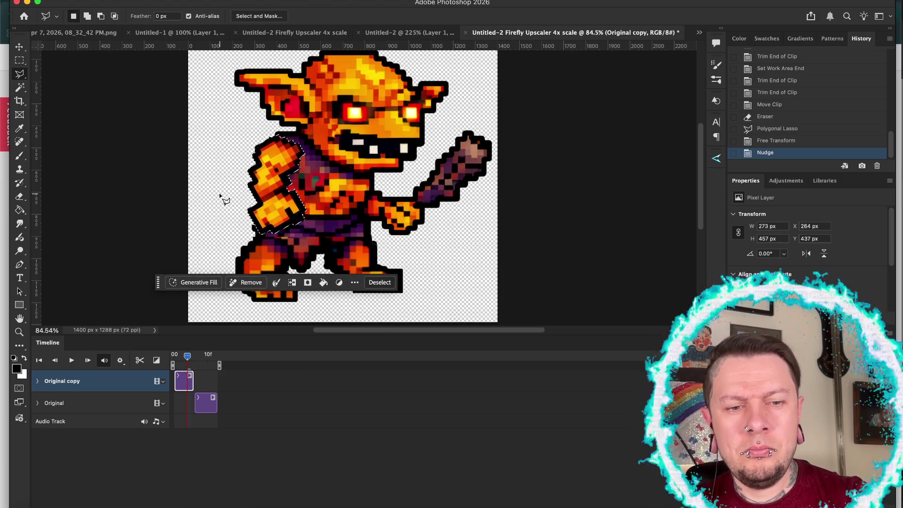
Undo the deselect and the nudges to restore the arm and its selection
key(super+d)
key(super+z)
key(Left)
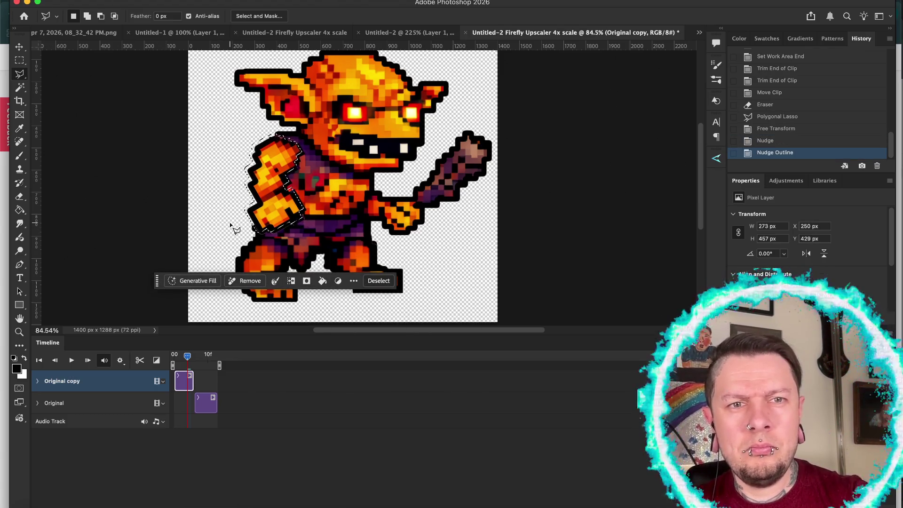
key(super+z)
key(super+z)
key(Left)
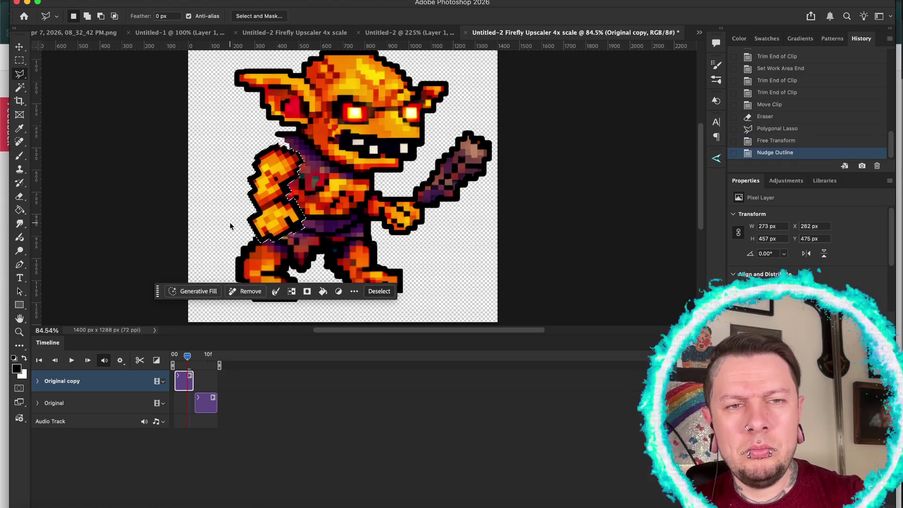
key(super+z)
key(v)
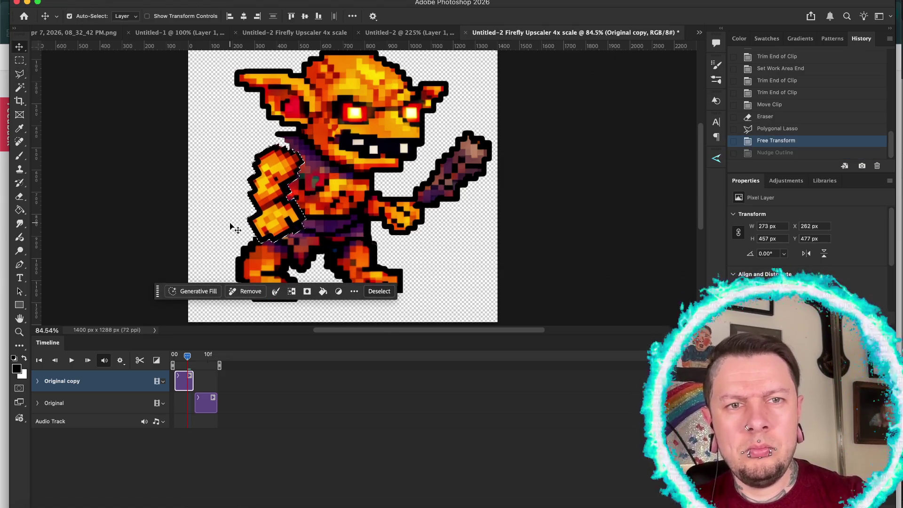
key(Left)
key(super+z)
key(super+z)
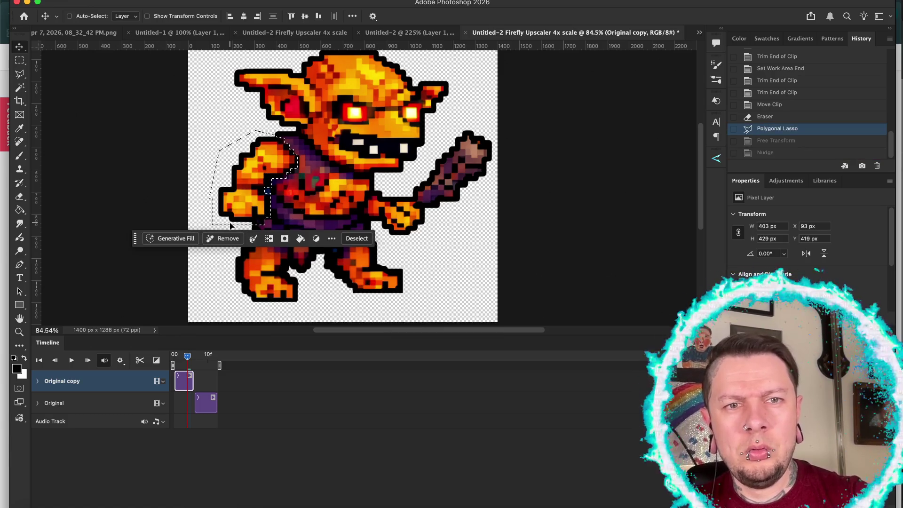
Transform the arm again, rotating it about 30° and shifting it right and down, then apply and deselect
key(super+t)
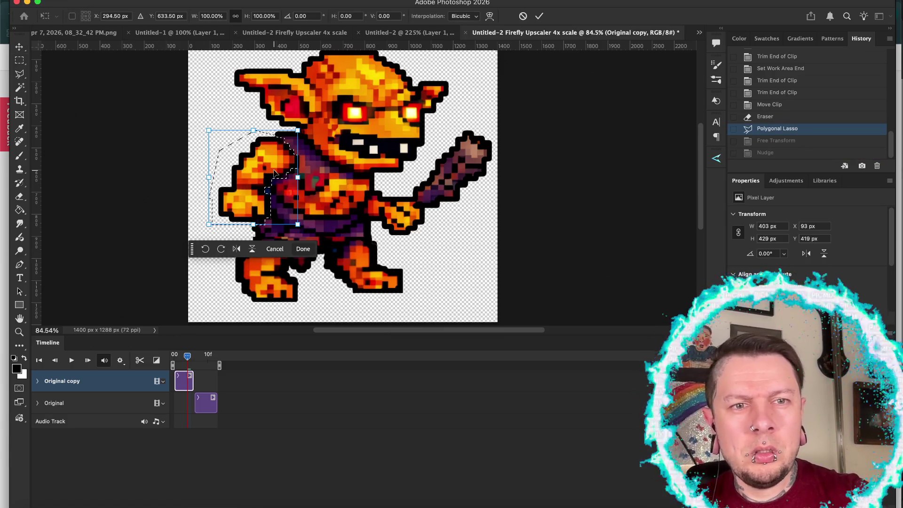
drag(203, 228, 235, 248)
key(shift+Right)
key(shift+Right)
key(shift+Right)
key(shift+Down)
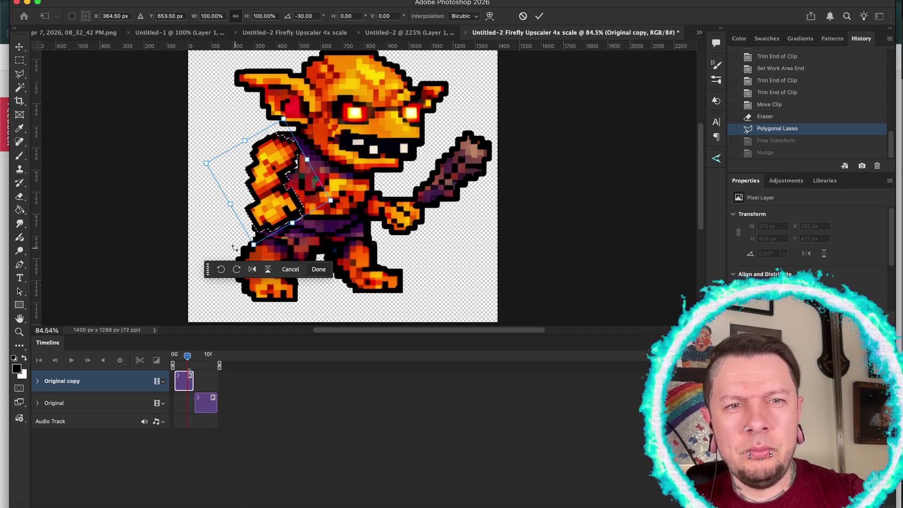
drag(234, 248, 234, 247)
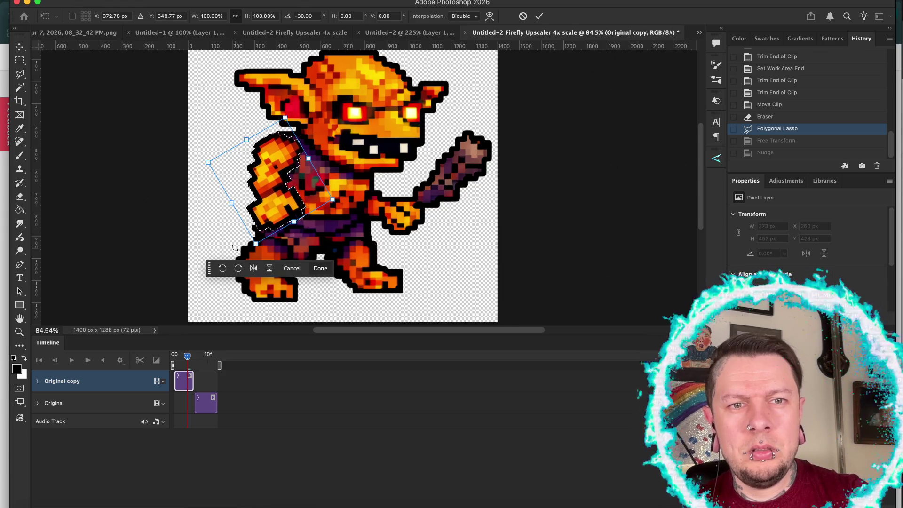
key(Return)
key(ctrl+d)
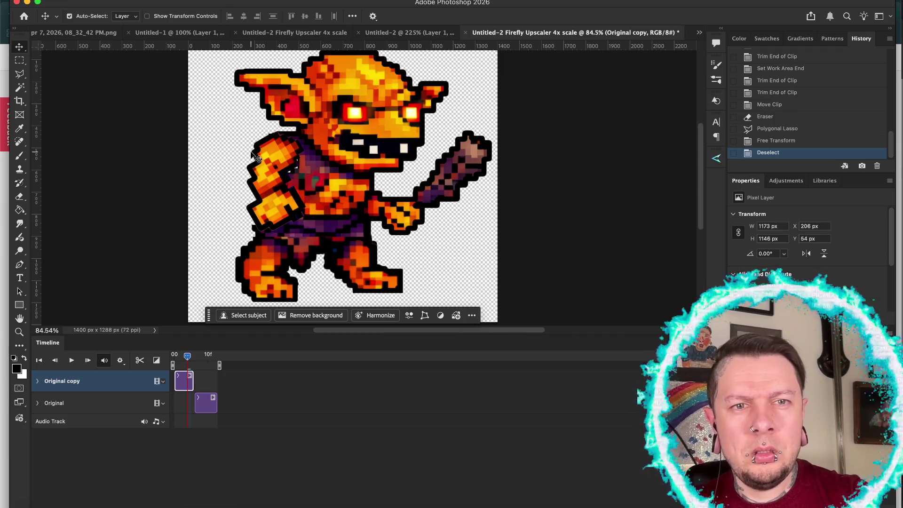
Set the Eraser to Pencil mode at 10 px and erase stray pixels along the arm's outline
scroll(254, 157, up, 5)
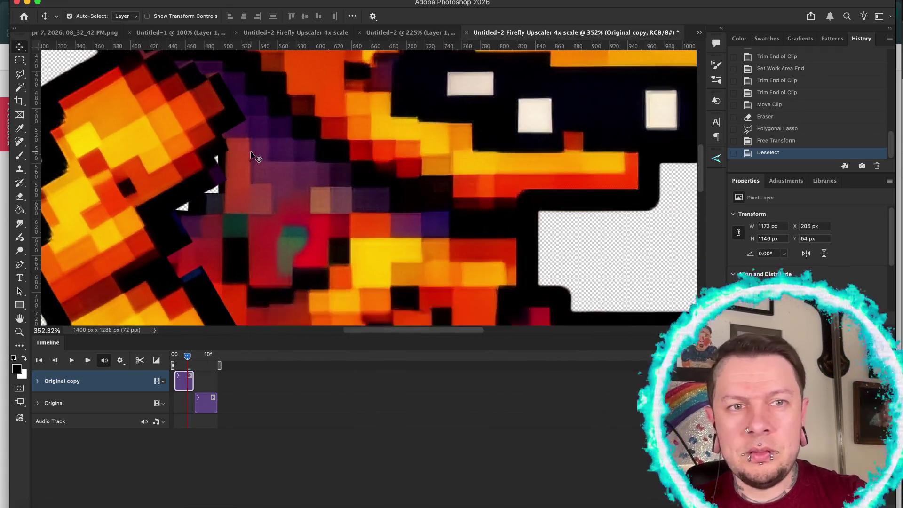
scroll(254, 157, left, 10)
key(e)
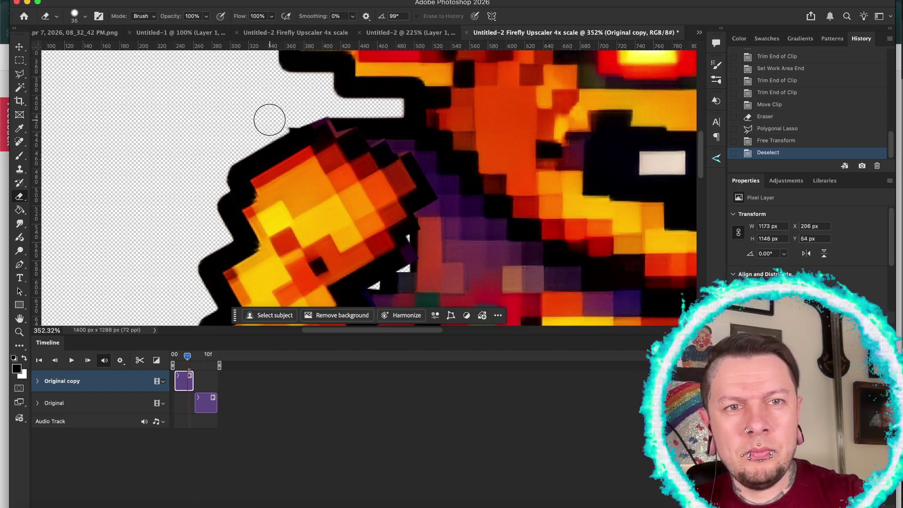
click(143, 16)
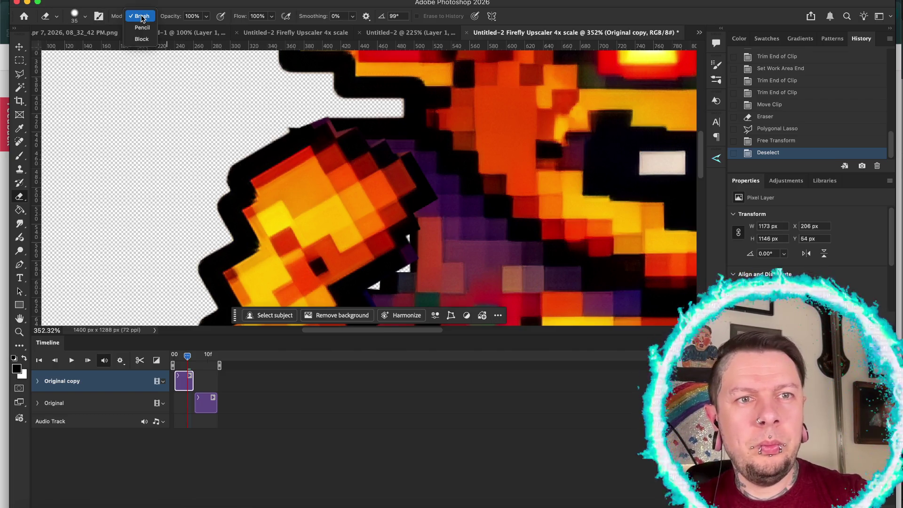
click(141, 27)
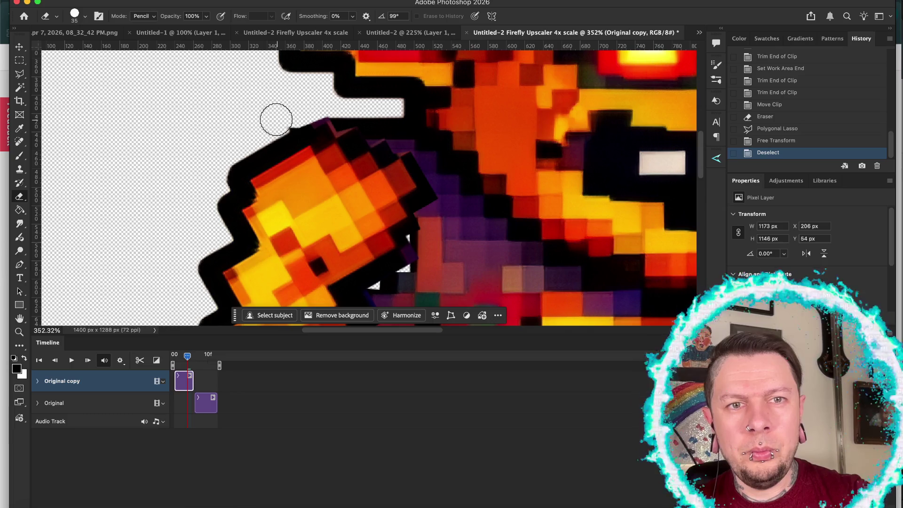
key(bracketleft)
key(bracketleft)
key(bracketleft)
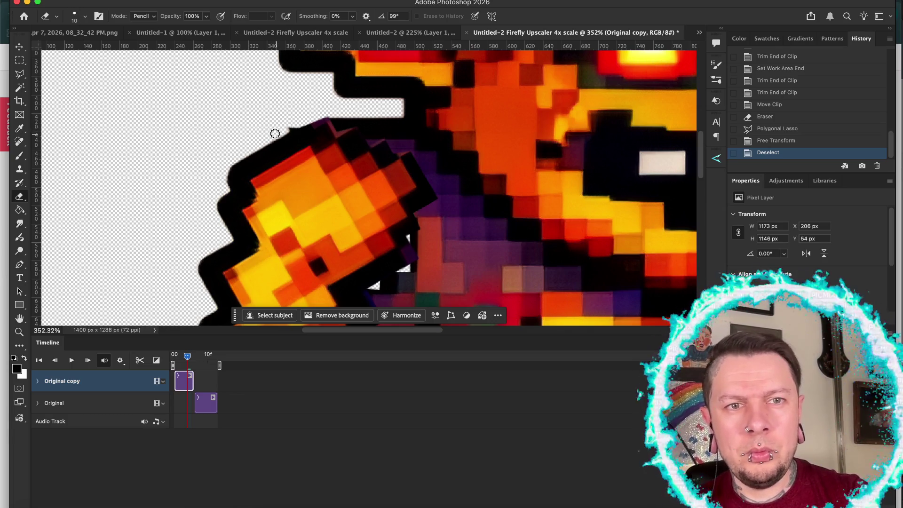
drag(275, 135, 279, 135)
shift+click(321, 113)
Switch to a smaller Pencil Tool and patch the gaps near the shoulder with hard pixels
scroll(321, 113, down, 5)
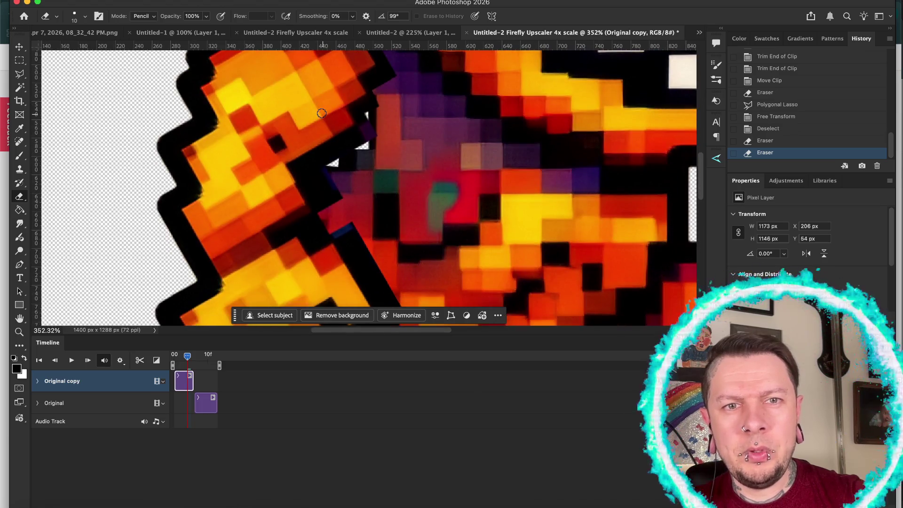
key(b)
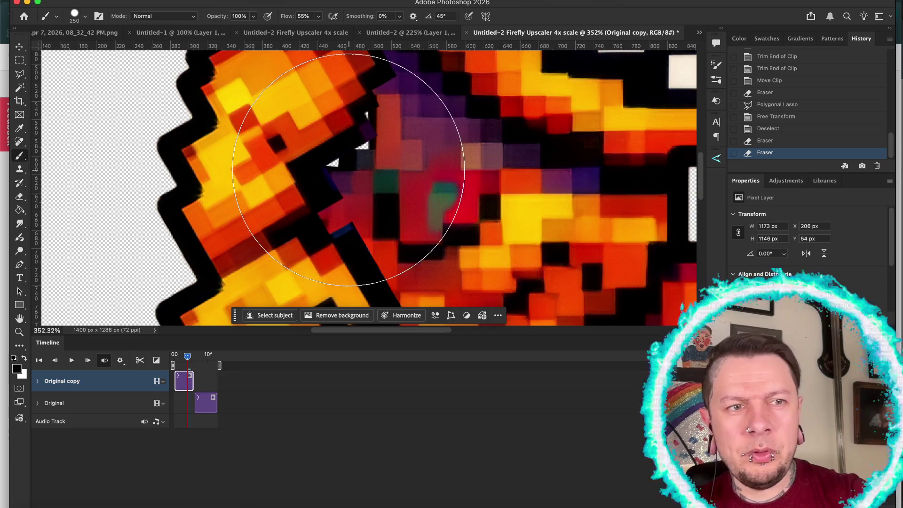
key(bracketleft)
key(bracketleft)
key(bracketleft)
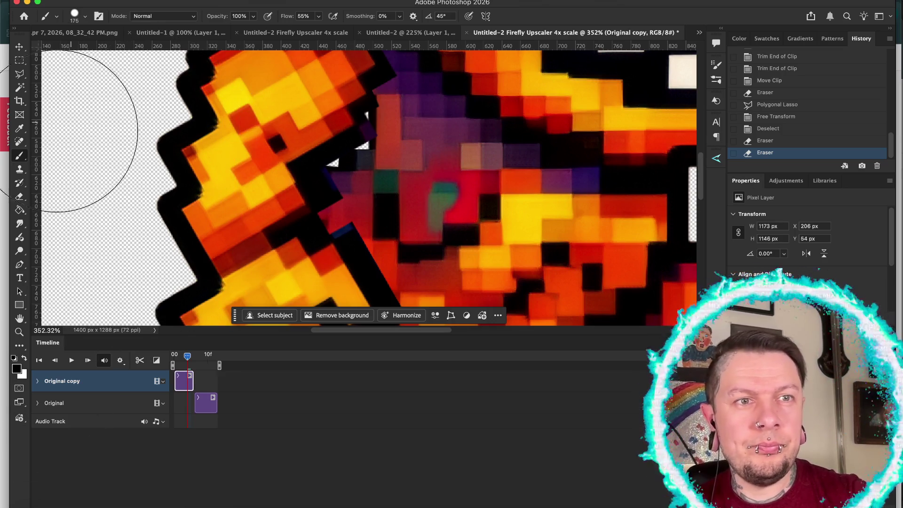
click(158, 18)
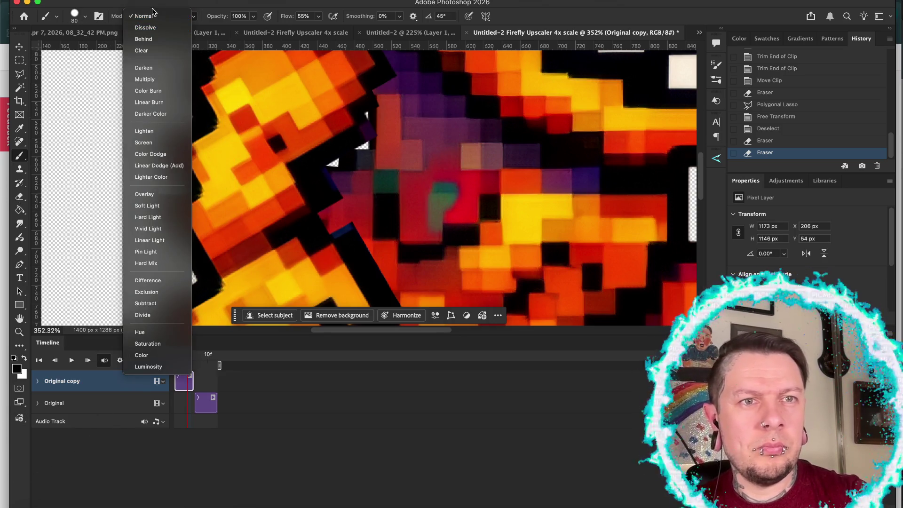
right_click(20, 157)
click(49, 161)
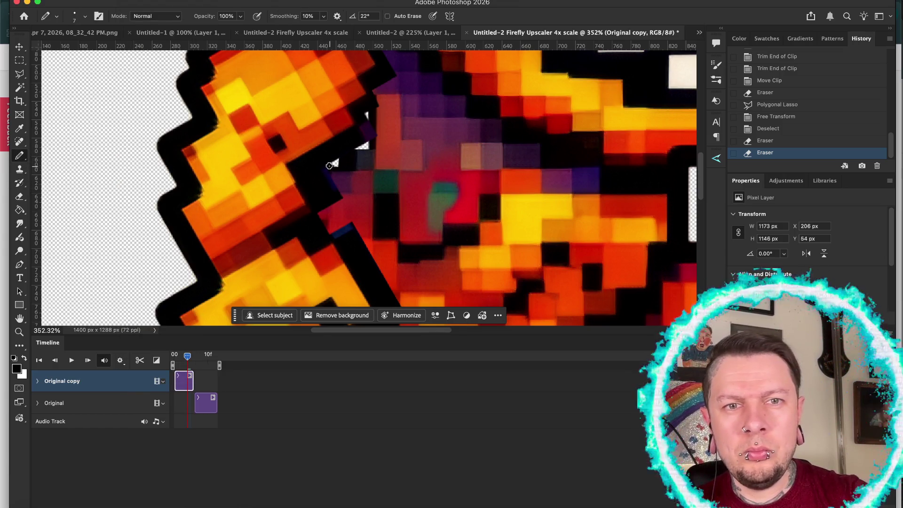
drag(330, 165, 326, 166)
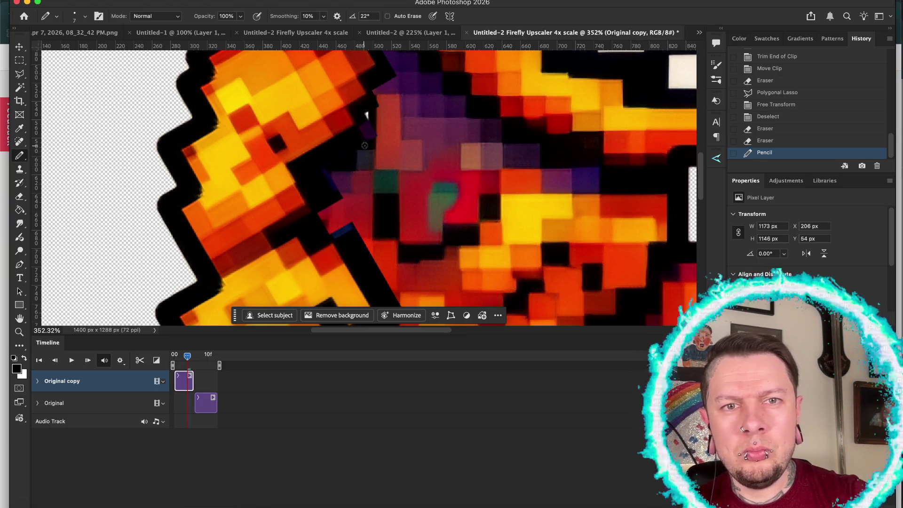
click(367, 133)
click(366, 112)
scroll(338, 173, down, 5)
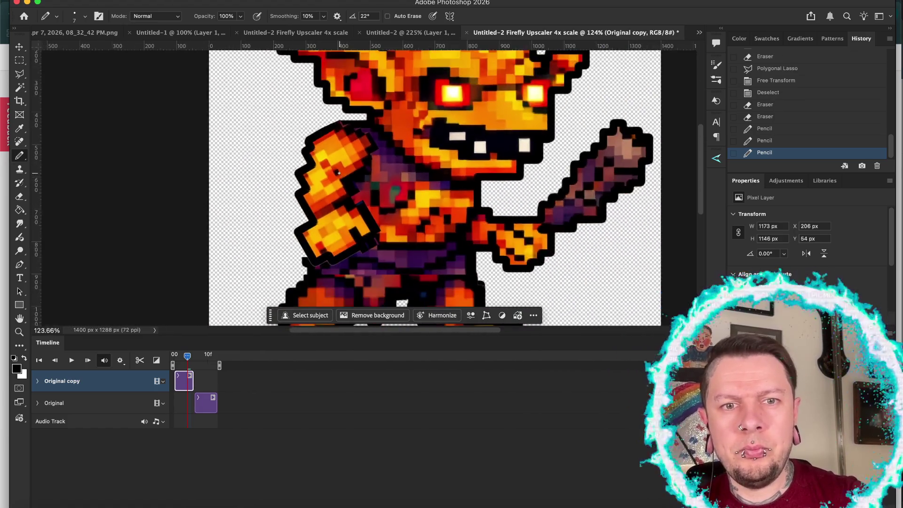
scroll(339, 173, down, 4)
key(space)
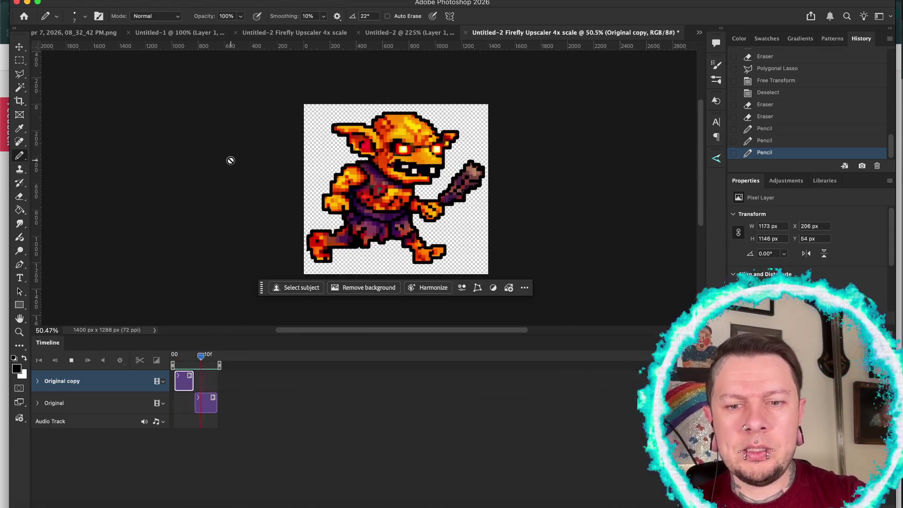
scroll(231, 160, down, 4)
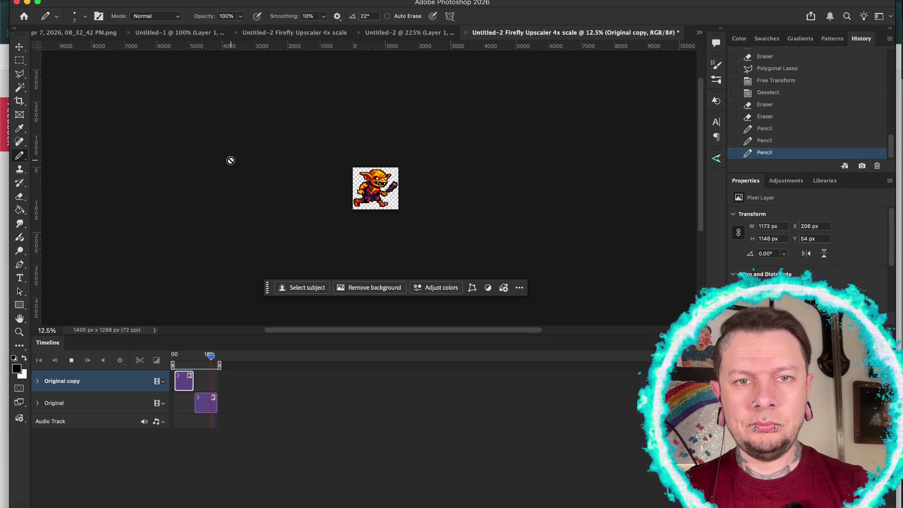
key(space)
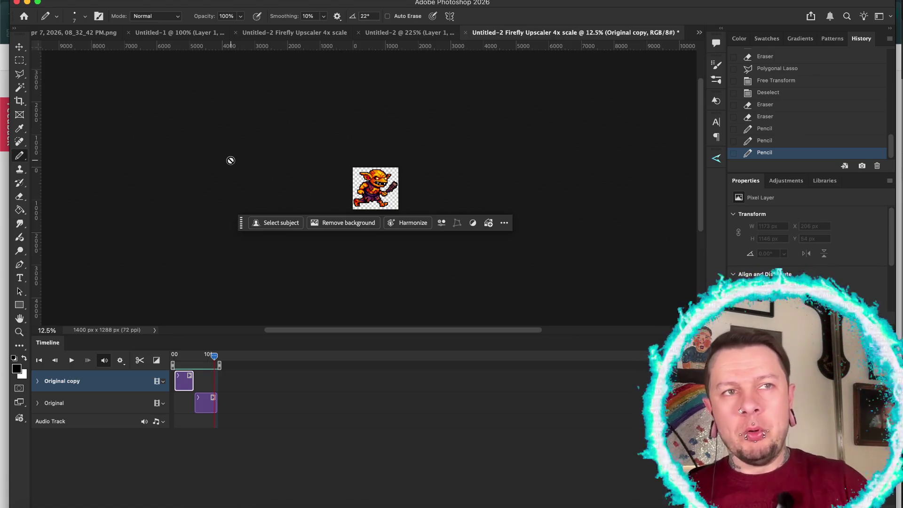
scroll(293, 186, up, 2)
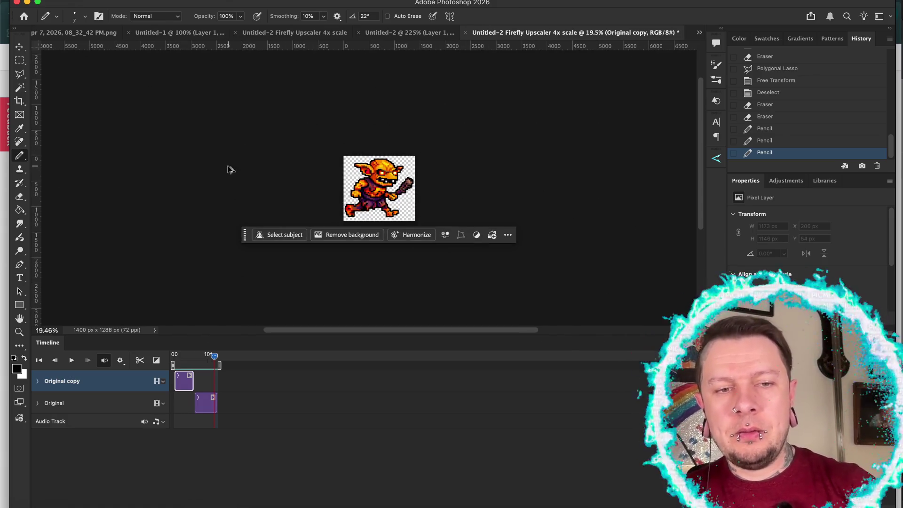
In Save for Web, choose GIF with a Black matte and preview the animation
key(super+alt+shift+s)
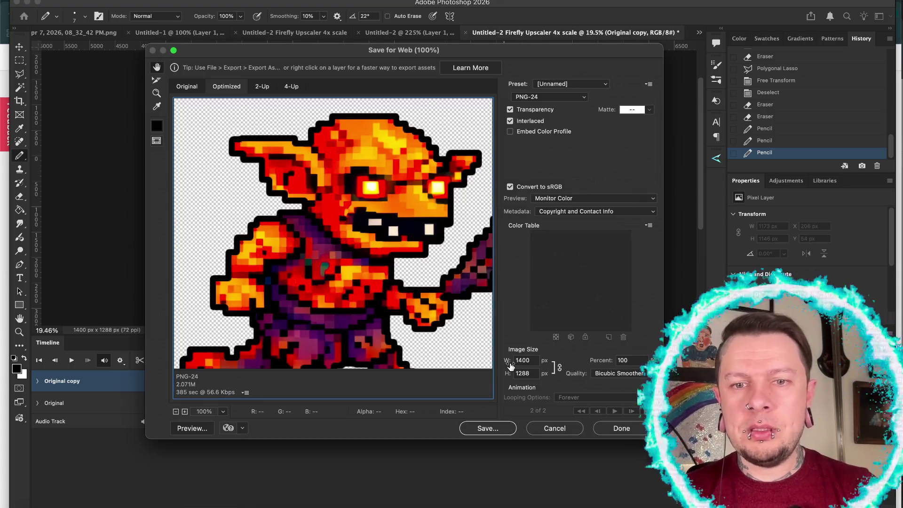
click(549, 98)
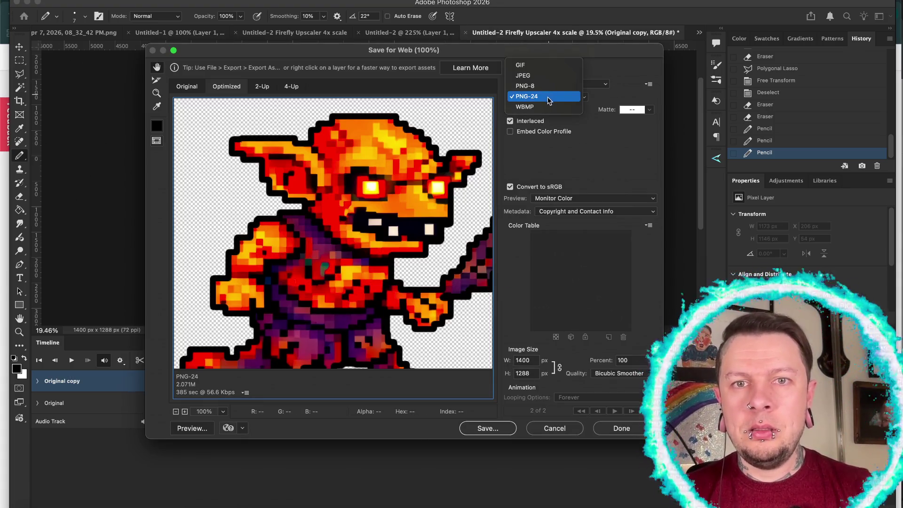
click(537, 65)
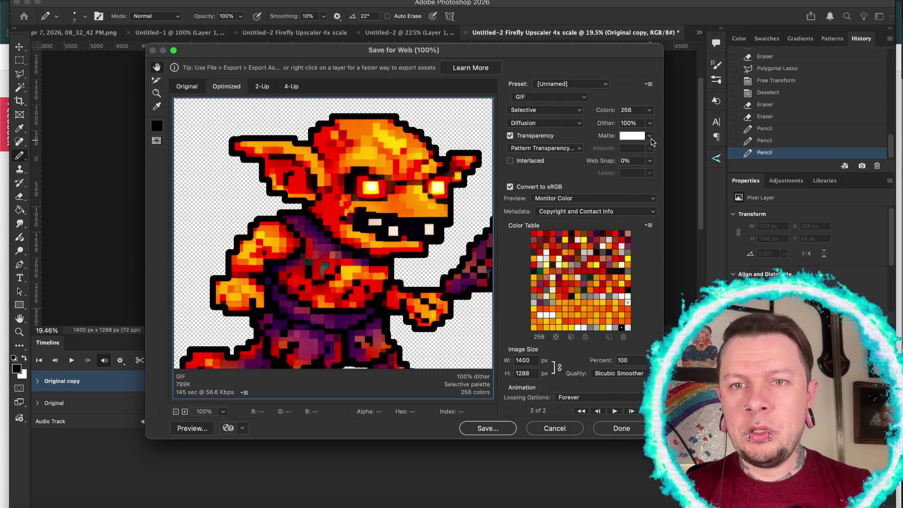
click(650, 136)
click(635, 211)
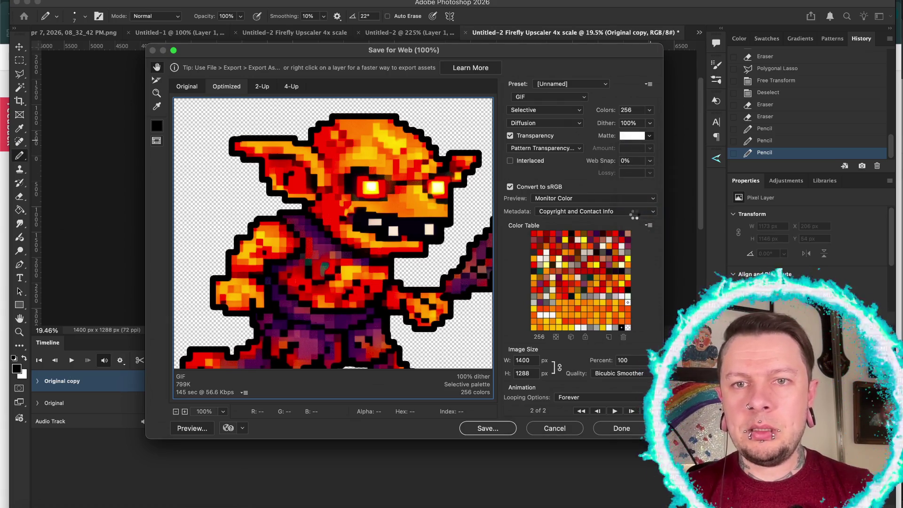
click(615, 412)
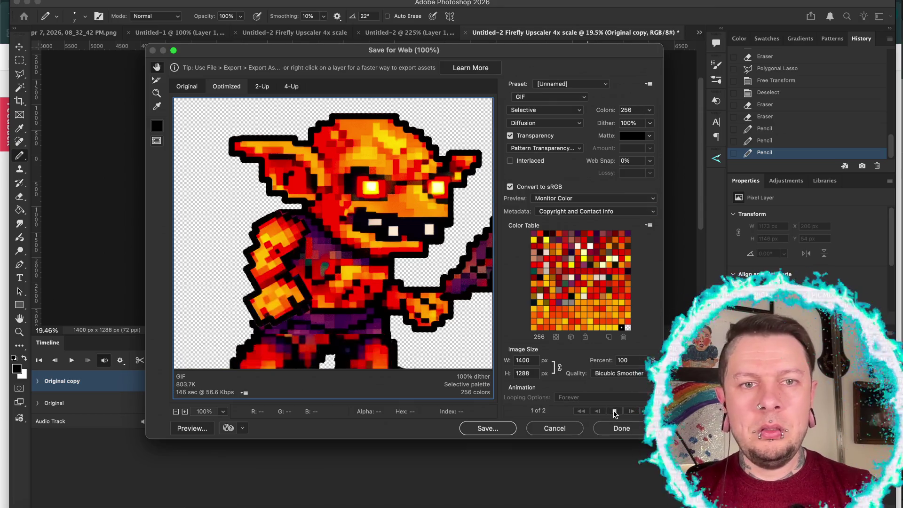
click(614, 412)
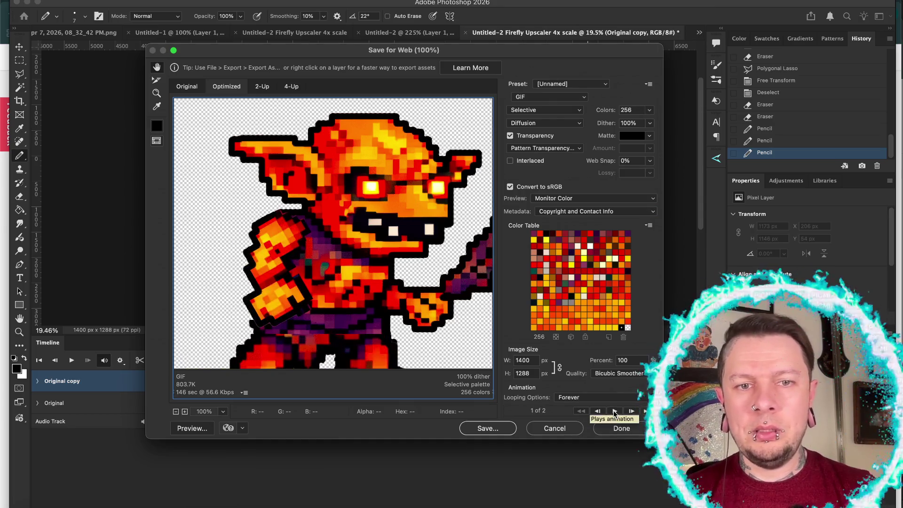
Set resampling quality to Nearest Neighbor, replay the walk preview, and select the 1400 width value
click(606, 375)
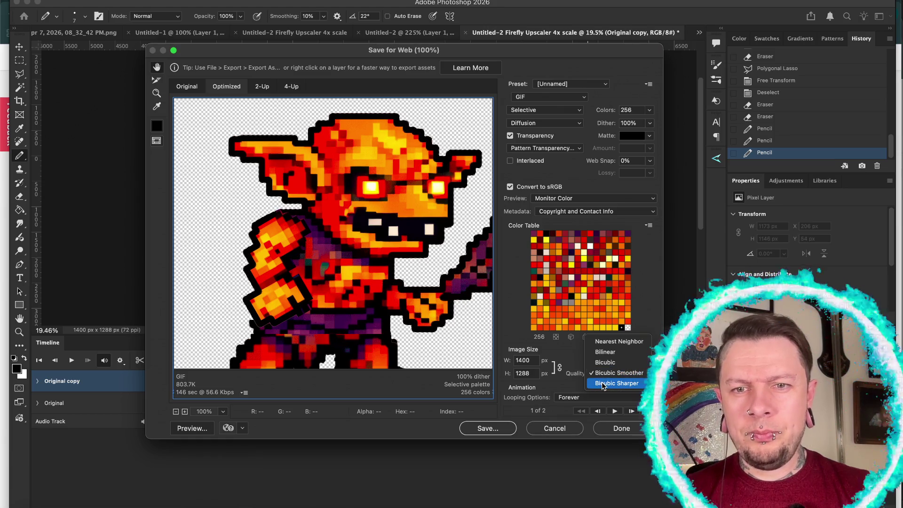
click(599, 342)
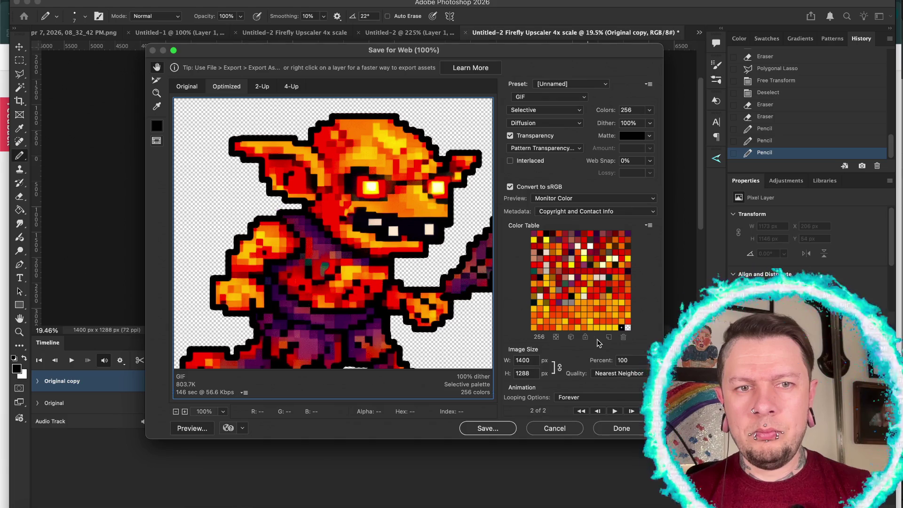
click(615, 412)
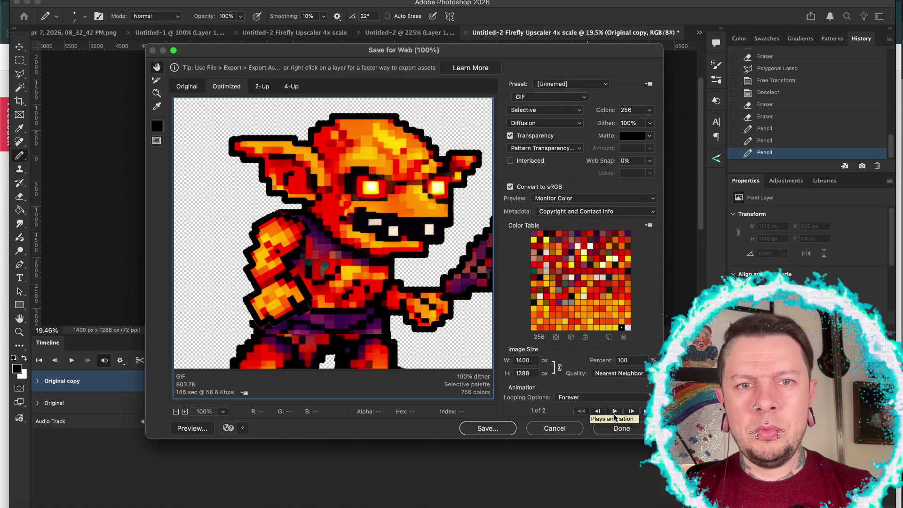
double_click(534, 359)
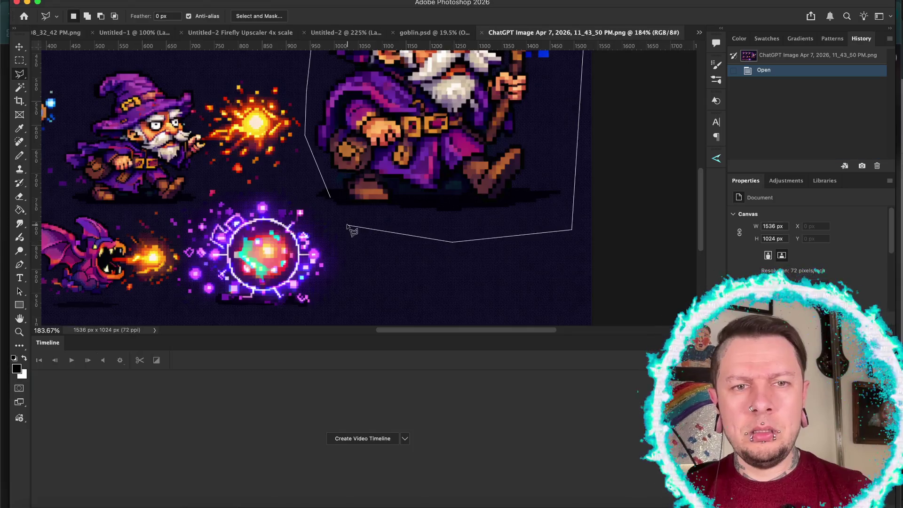
Close the polygonal lasso selection around the large walking wizard on the sprite sheet
click(330, 213)
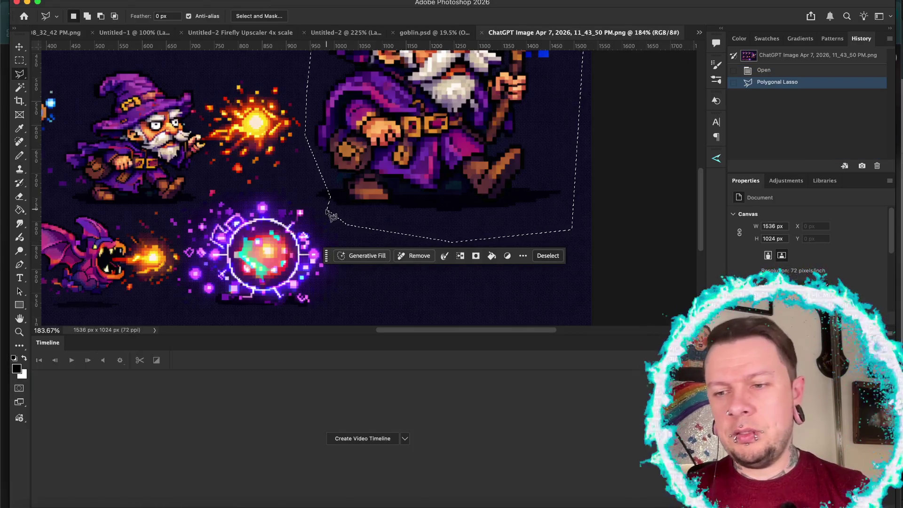
scroll(431, 173, down, 2)
scroll(431, 174, up, 5)
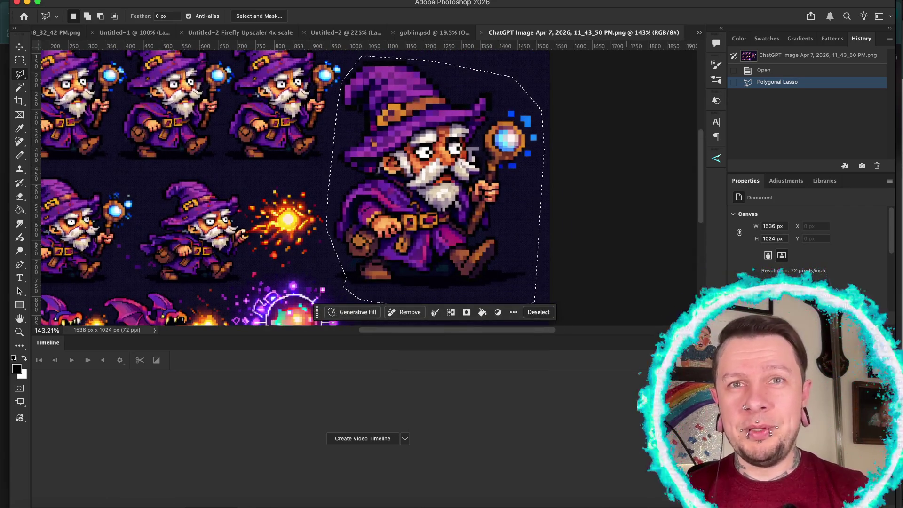
click(589, 506)
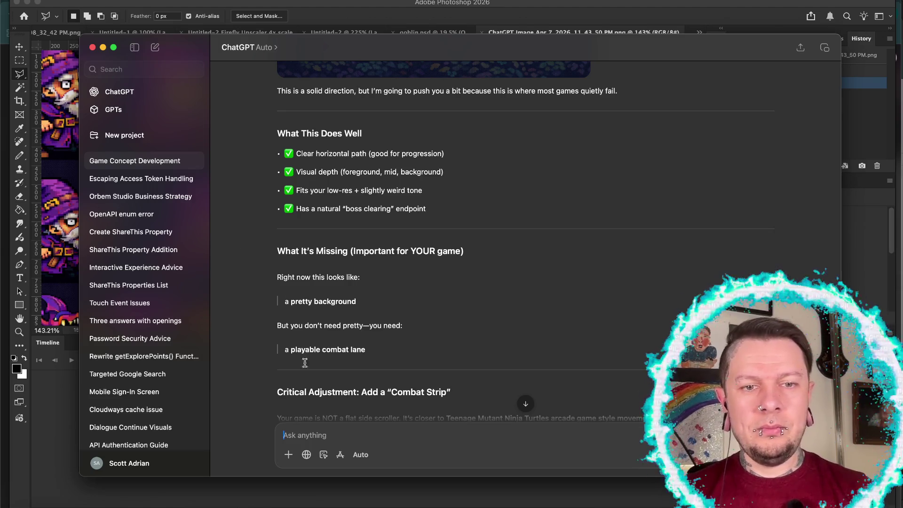
Ask ChatGPT to put the most recent wizard, just one standing and walking, on a white background
text(put the most)
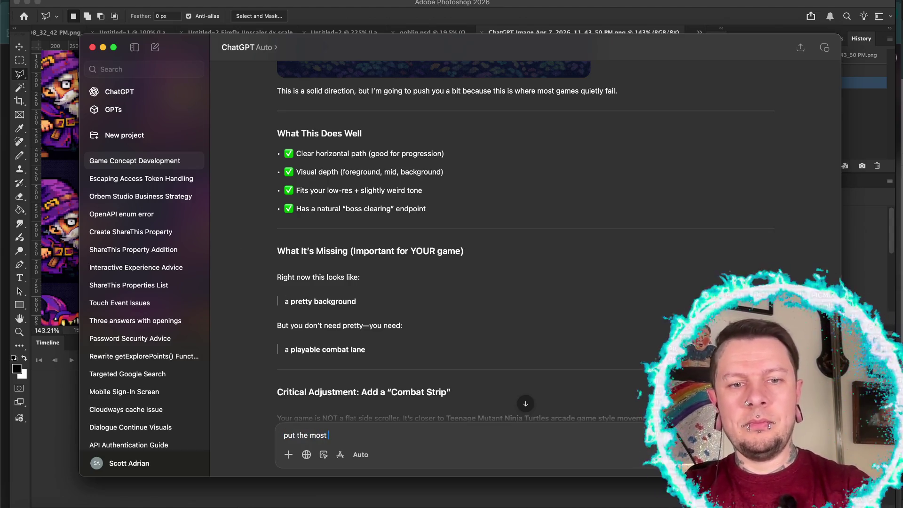
text( recent wiza)
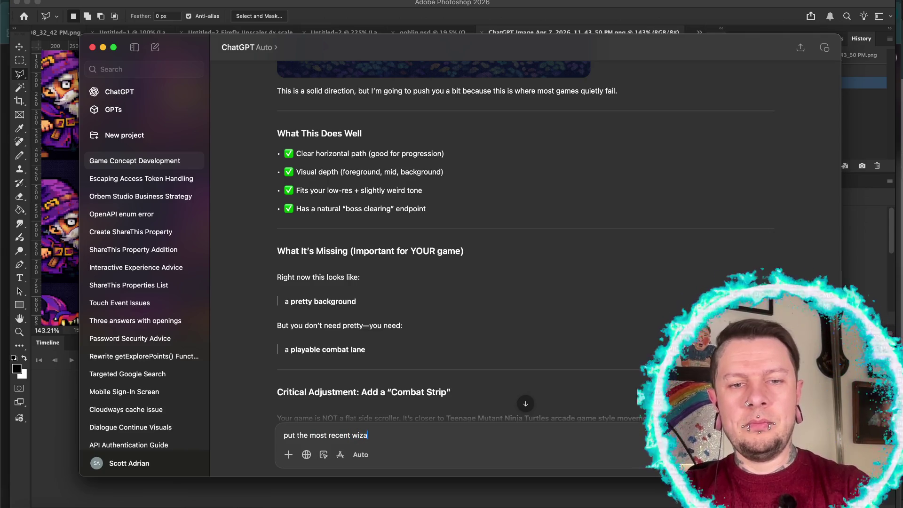
text(rd images on )
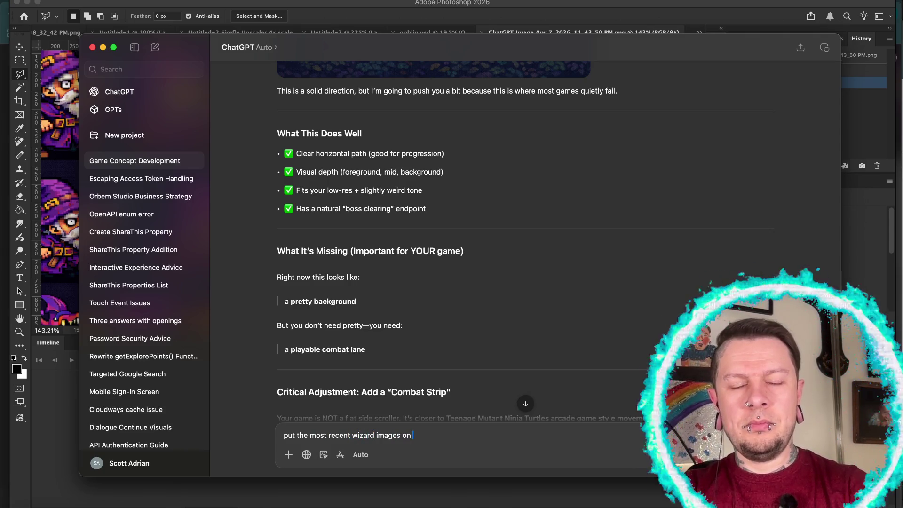
text(a white )
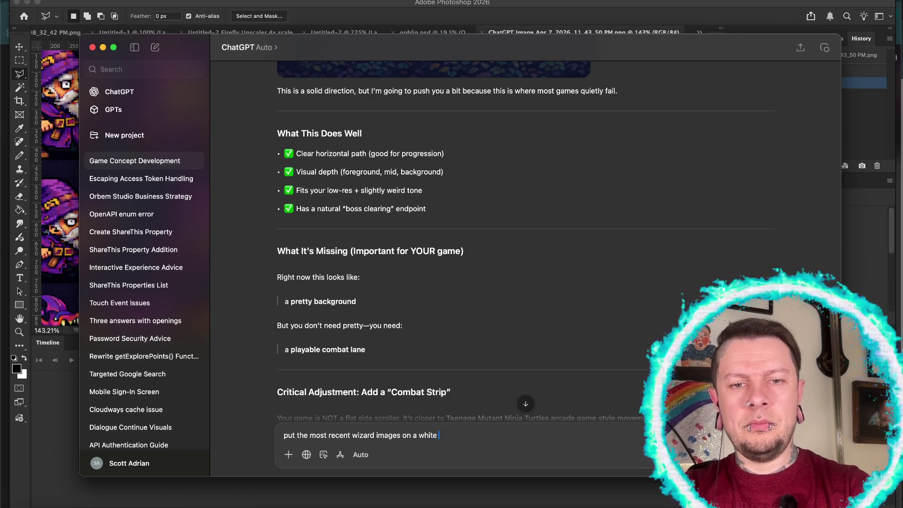
text(backgrund)
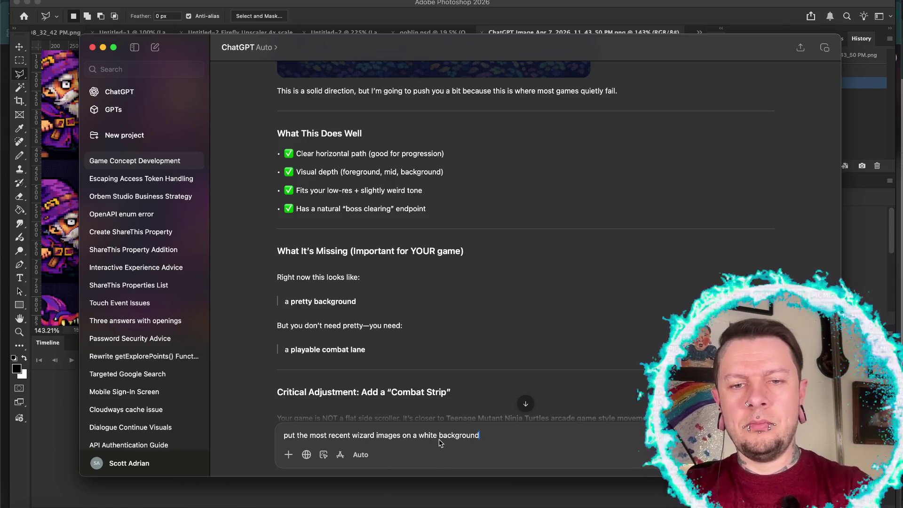
text(, just the on)
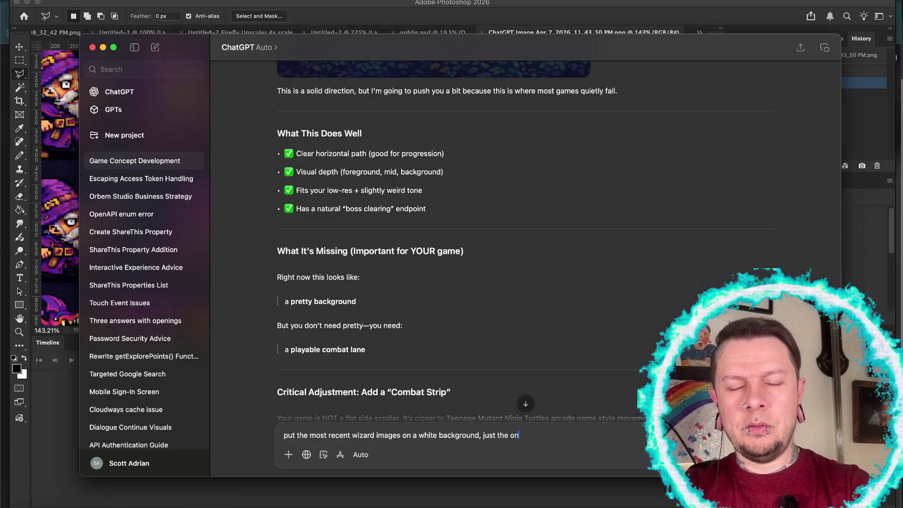
text(e singl)
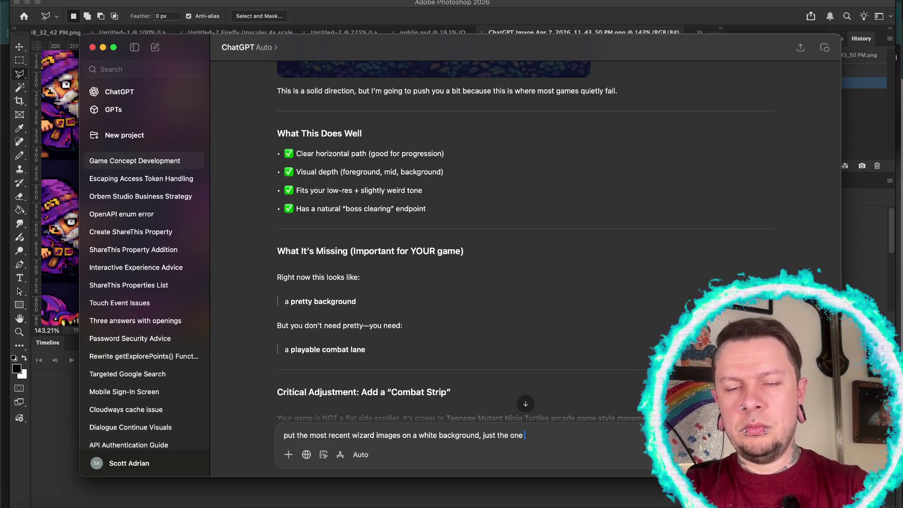
key(BackSpace)
key(BackSpace)
key(BackSpace)
text(ng)
key(BackSpace)
key(BackSpace)
key(BackSpace)
text(wizard)
text( standing)
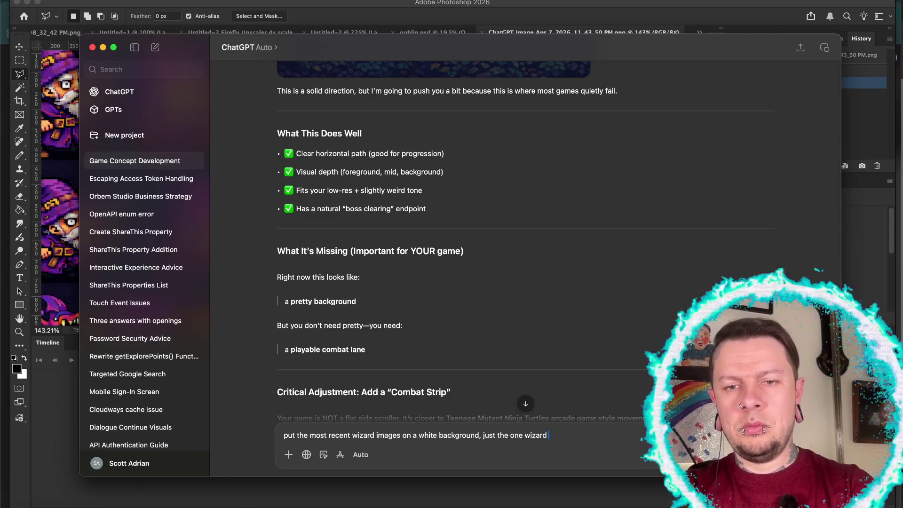
text( and)
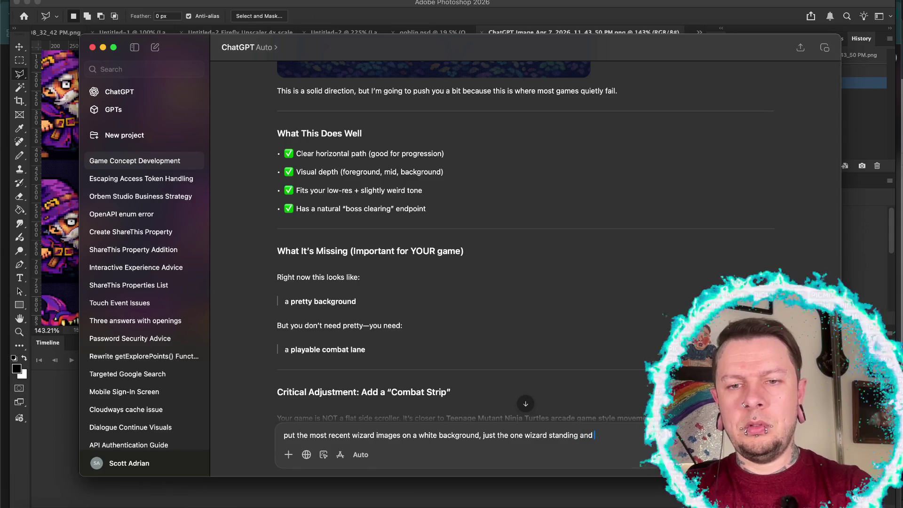
text( walk)
key(Return)
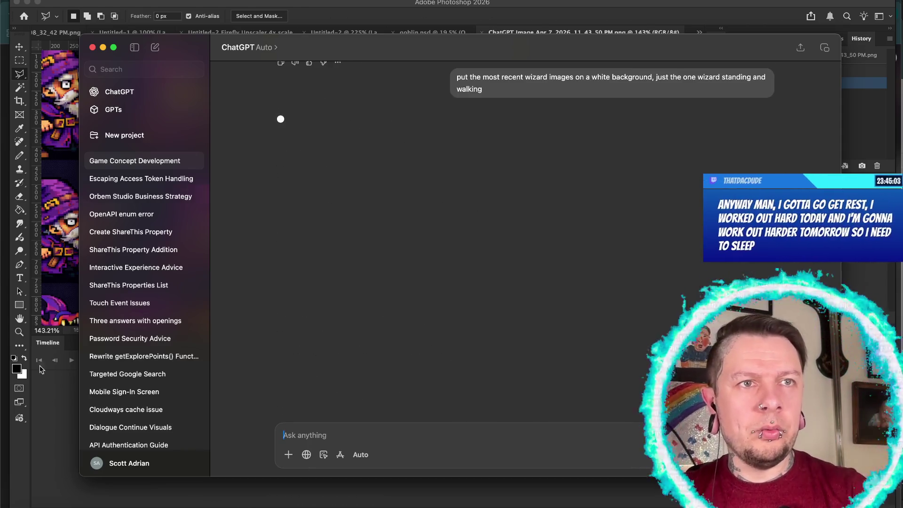
click(57, 401)
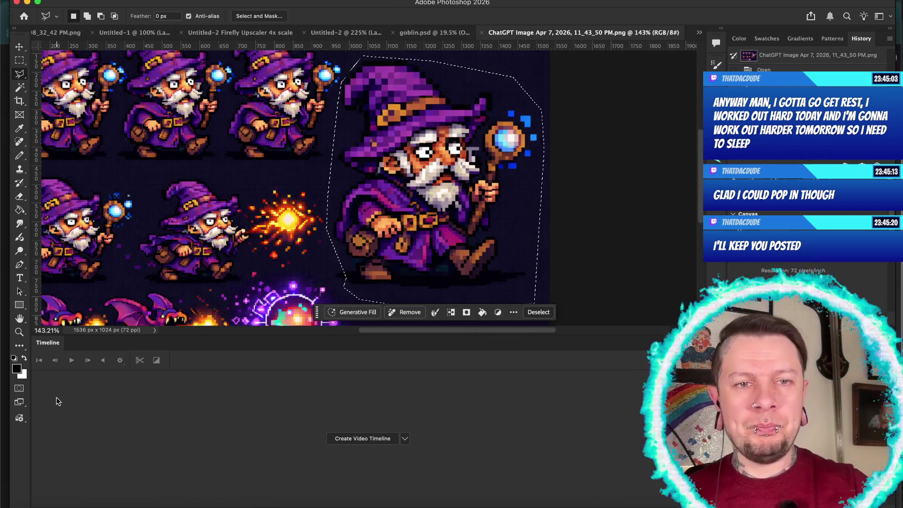
Deselect the large wizard on the sprite sheet with Cmd+D
scroll(231, 261, down, 5)
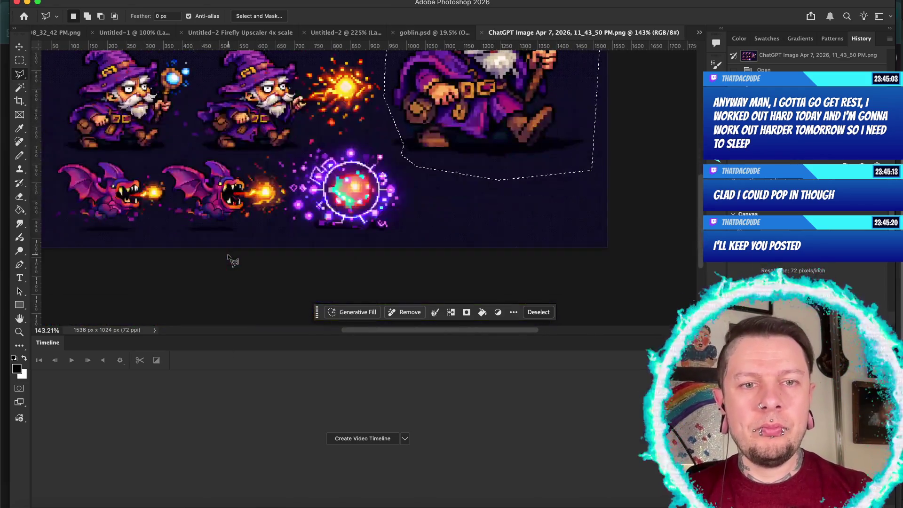
scroll(230, 261, up, 5)
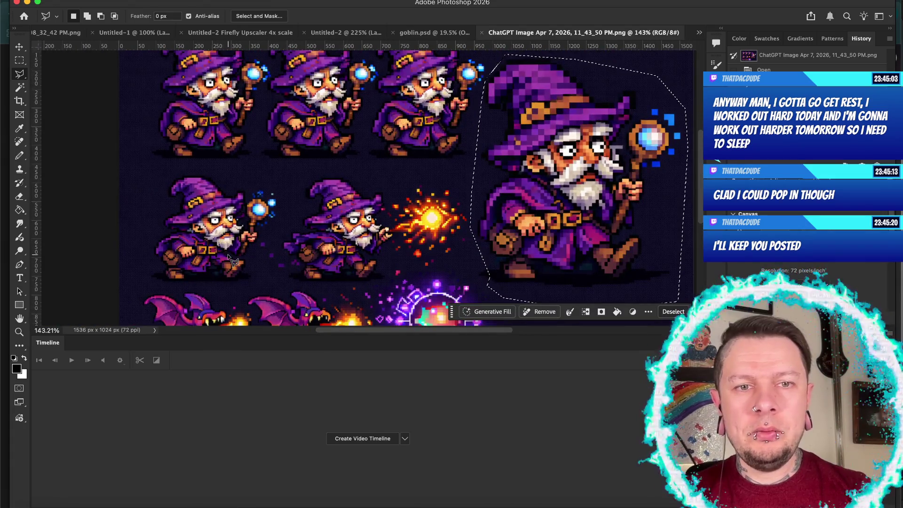
scroll(376, 244, right, 2)
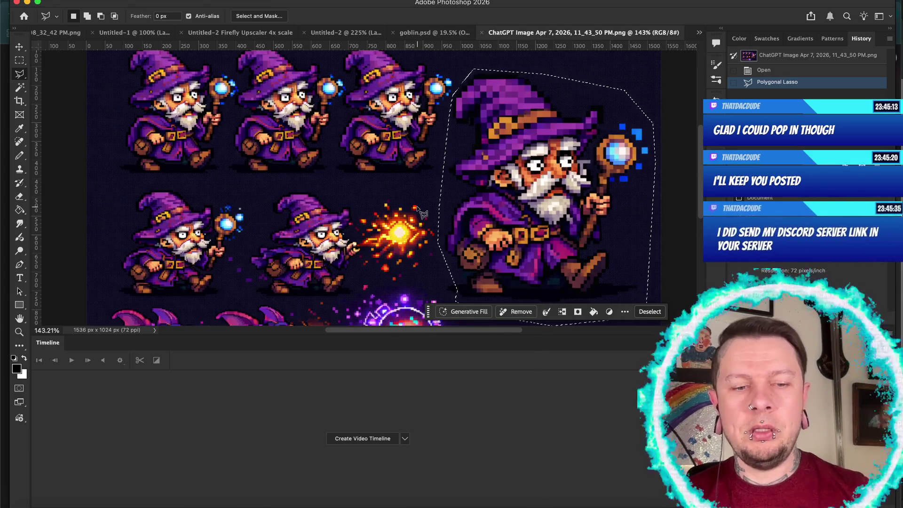
key(super+d)
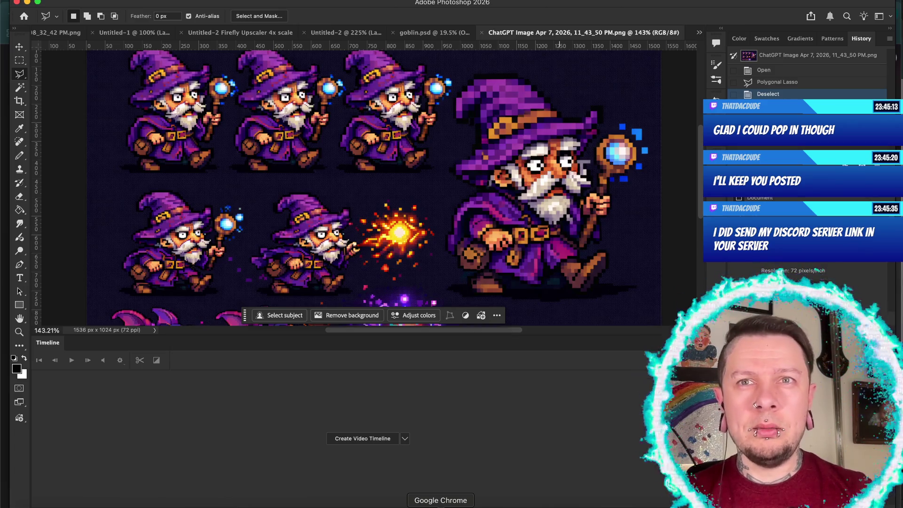
click(440, 506)
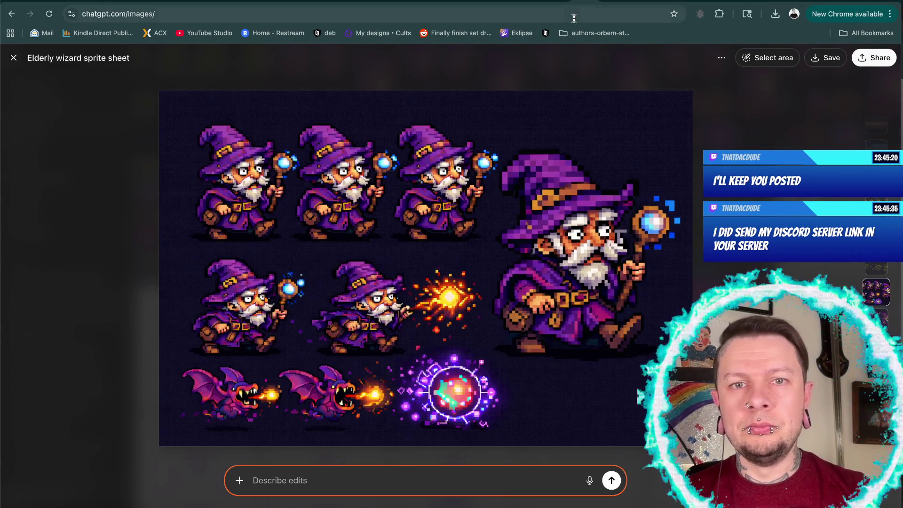
Close the sprite-sheet viewer and open the newest wizard image from My images
click(14, 57)
scroll(192, 196, down, 6)
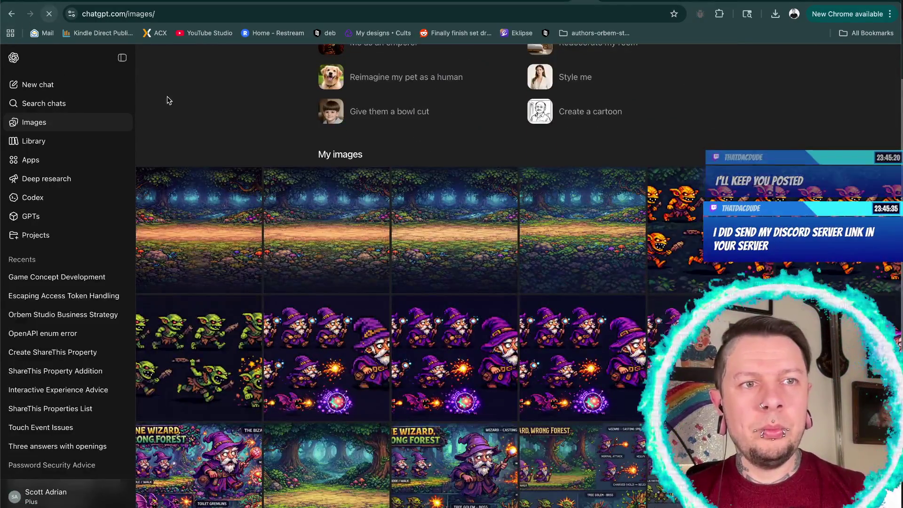
scroll(220, 174, down, 5)
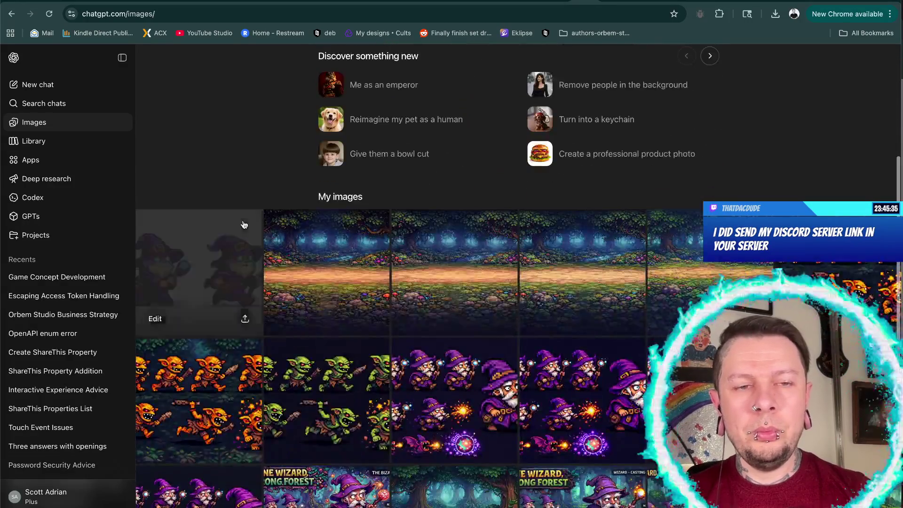
click(197, 247)
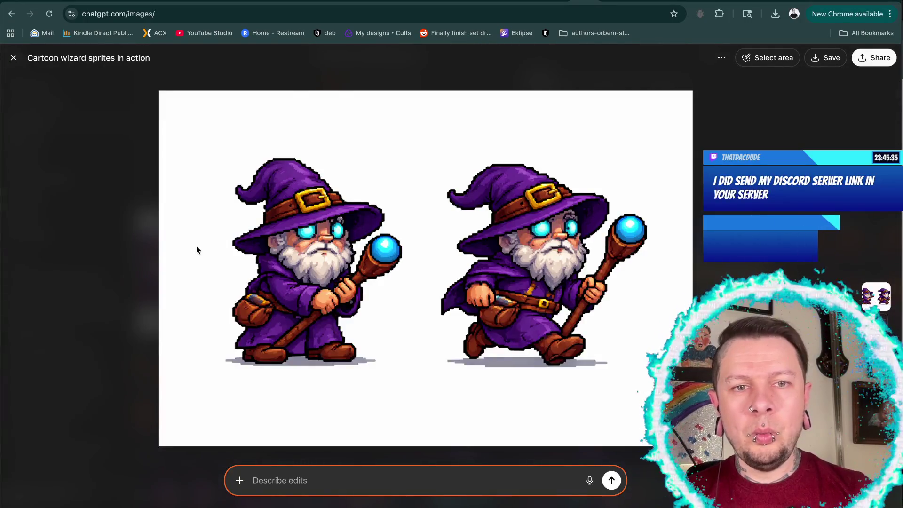
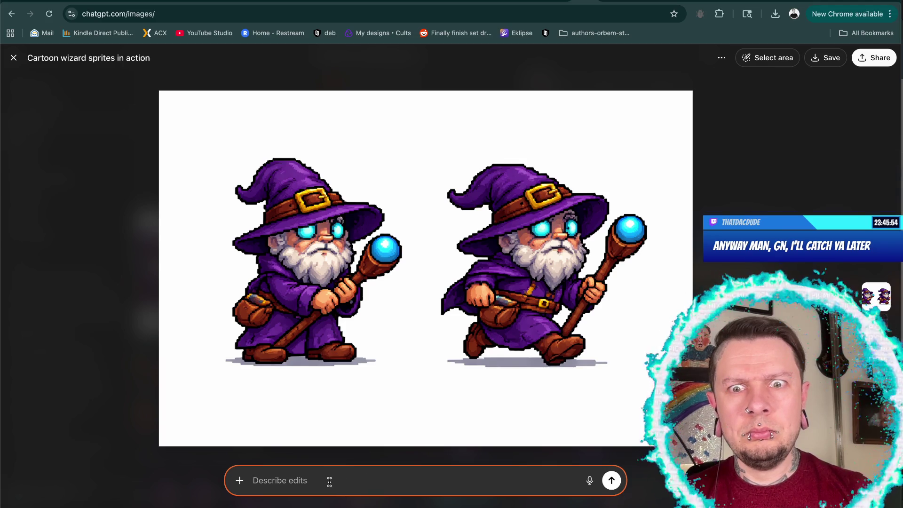
Write 'fix his eyes.' and attach the ChatGPT Image PNG from Downloads as a reference
text(fix his eyes.)
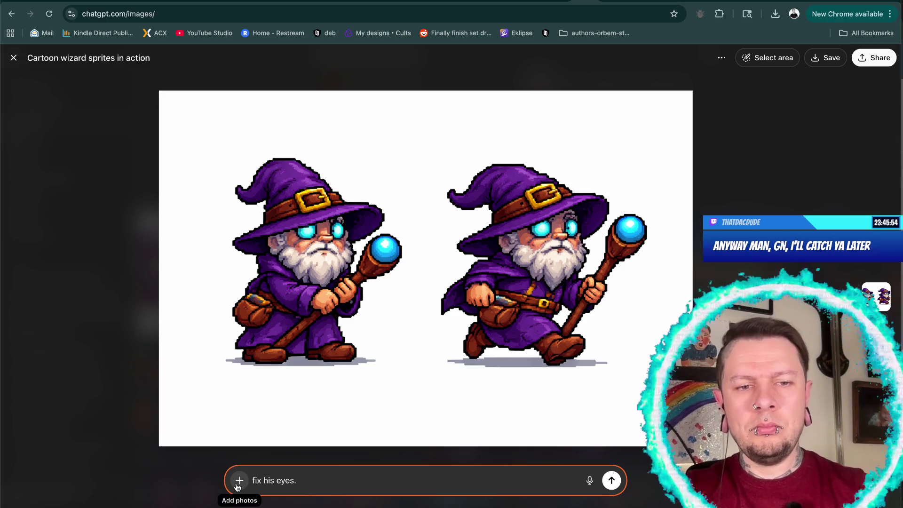
click(239, 481)
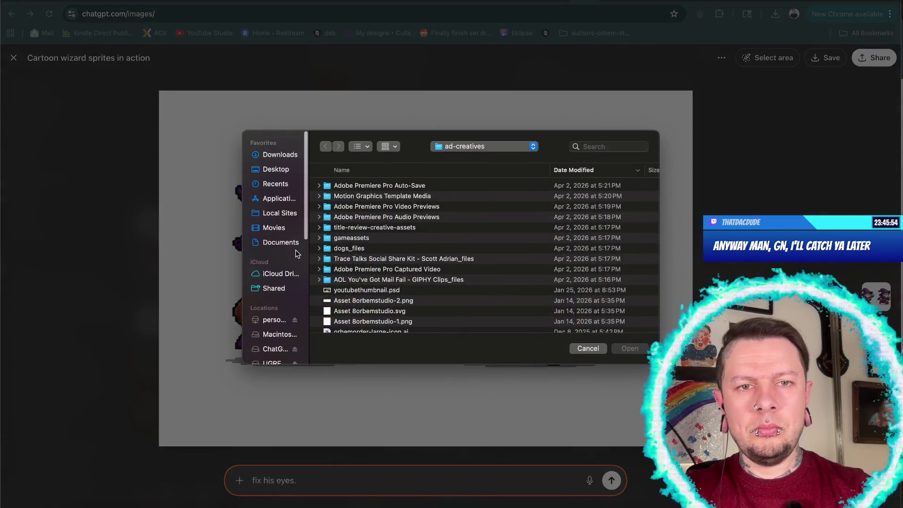
click(275, 169)
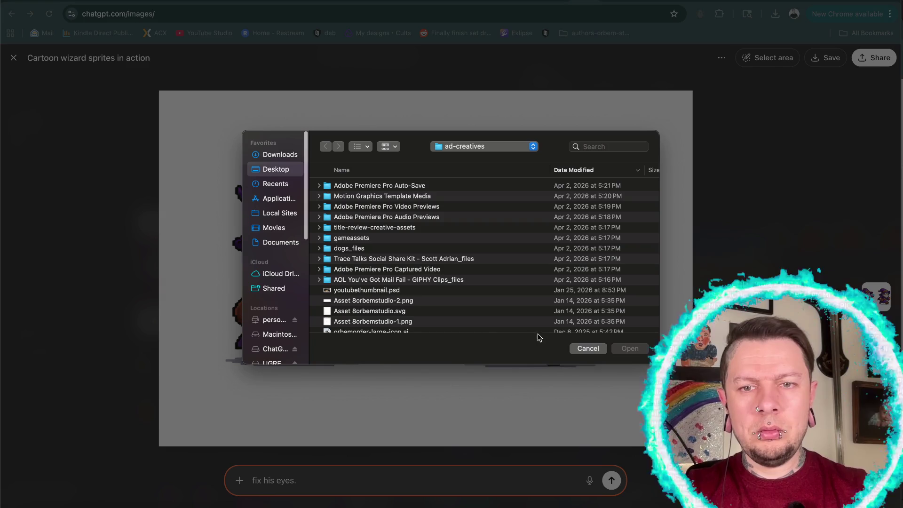
click(585, 350)
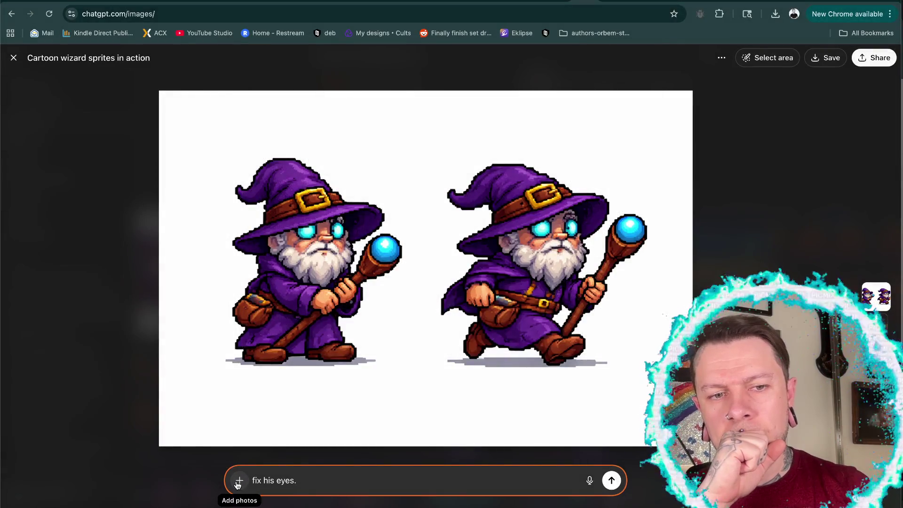
click(238, 482)
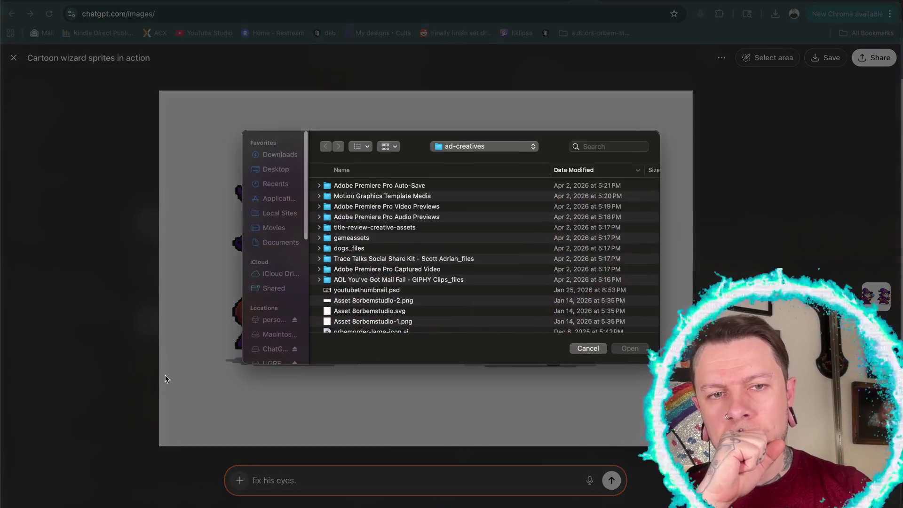
click(271, 160)
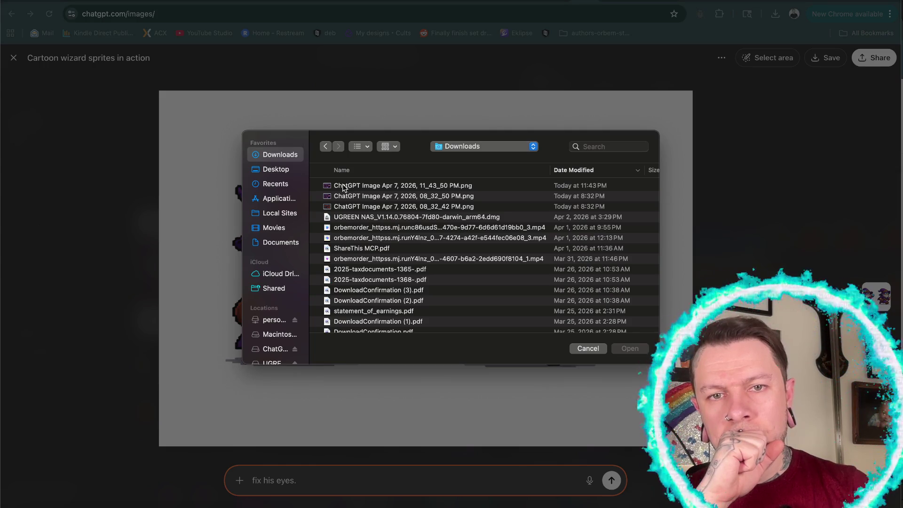
click(344, 188)
double_click(342, 184)
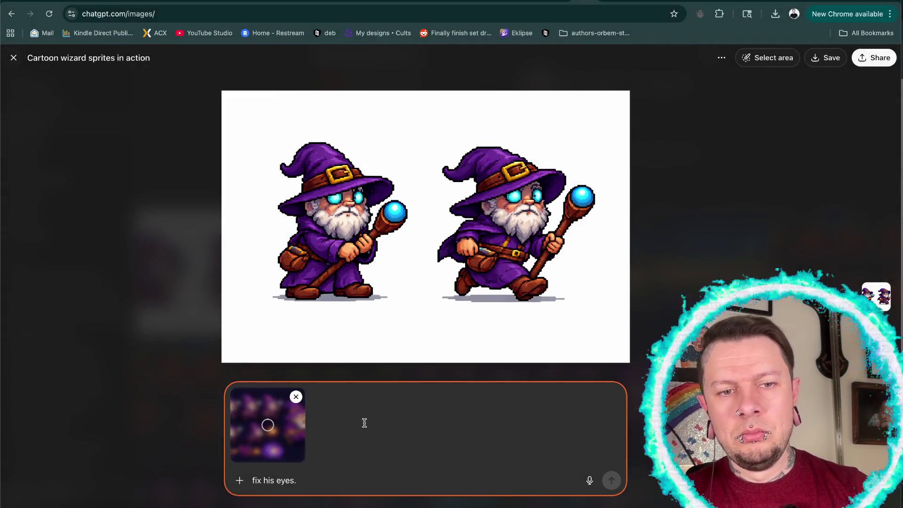
click(361, 424)
text(u)
Add 'use these as reference', send the eye-fix request, and check itch.io analytics
key(BackSpace)
text(use these as)
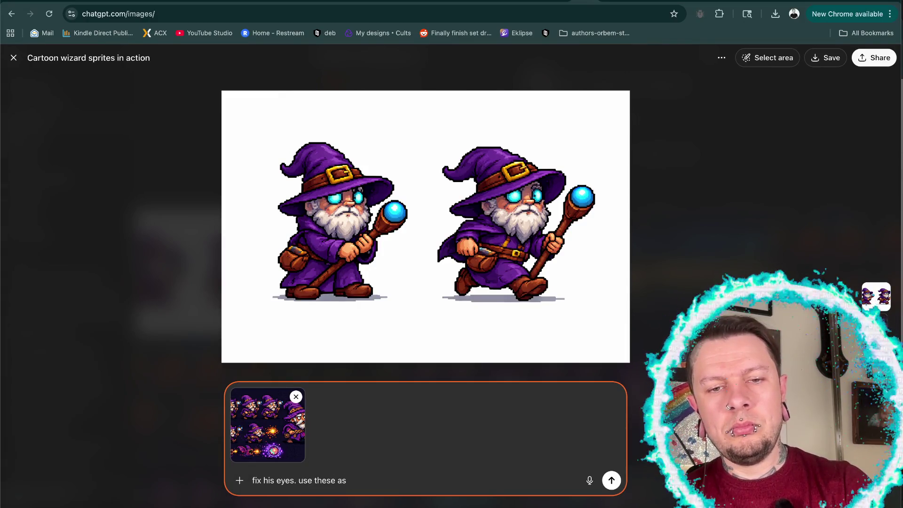
text(eferenc)
key(Return)
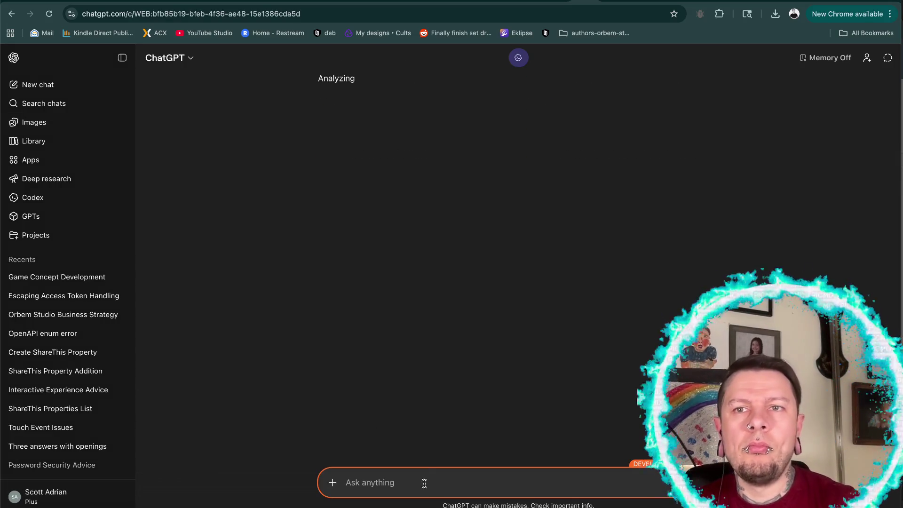
click(749, 2)
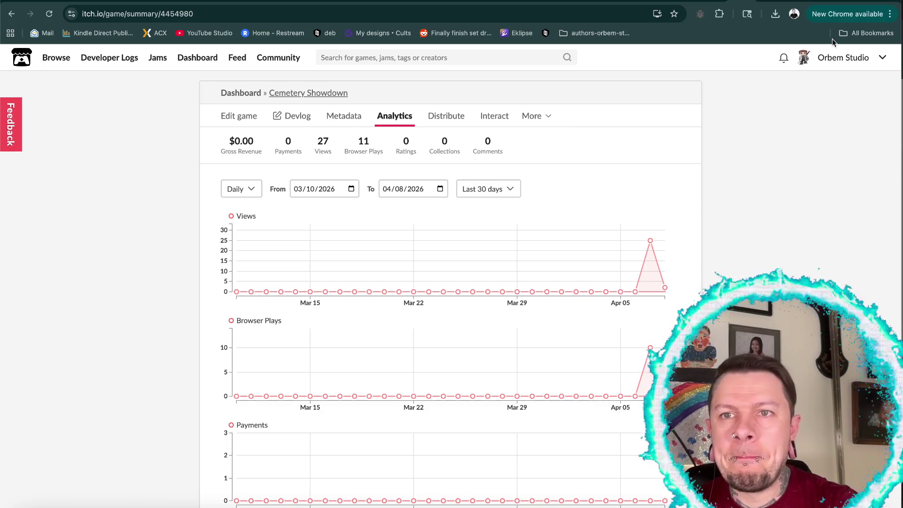
Check the r/indiegames Cemetery Showdown post, then move through the tabs to the WordPress editor
click(771, 1)
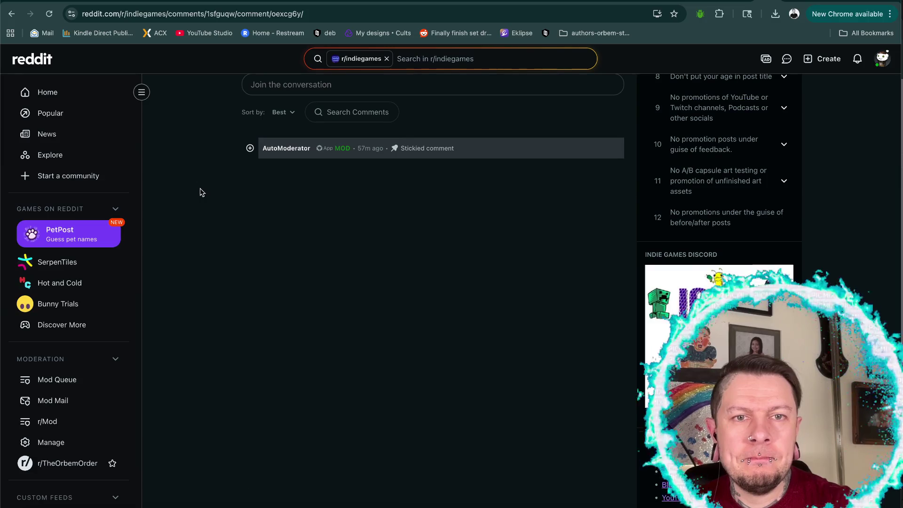
scroll(201, 192, up, 6)
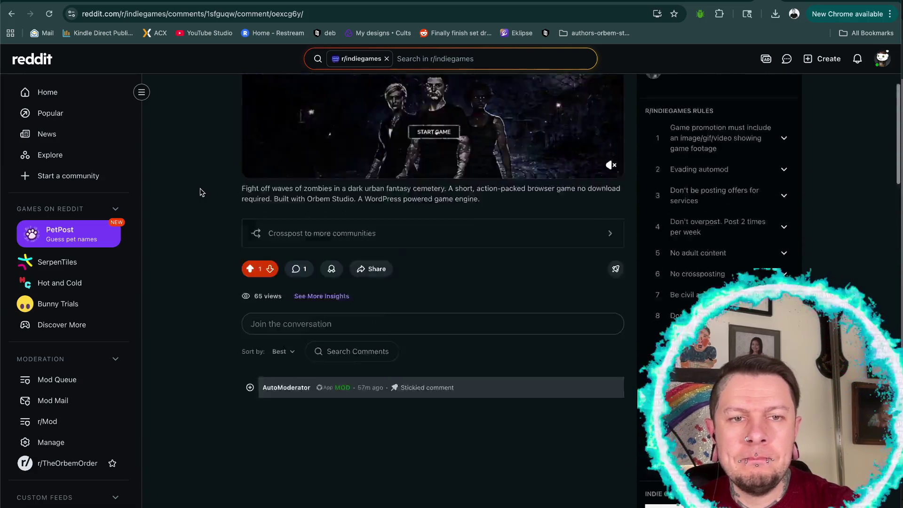
scroll(200, 192, up, 3)
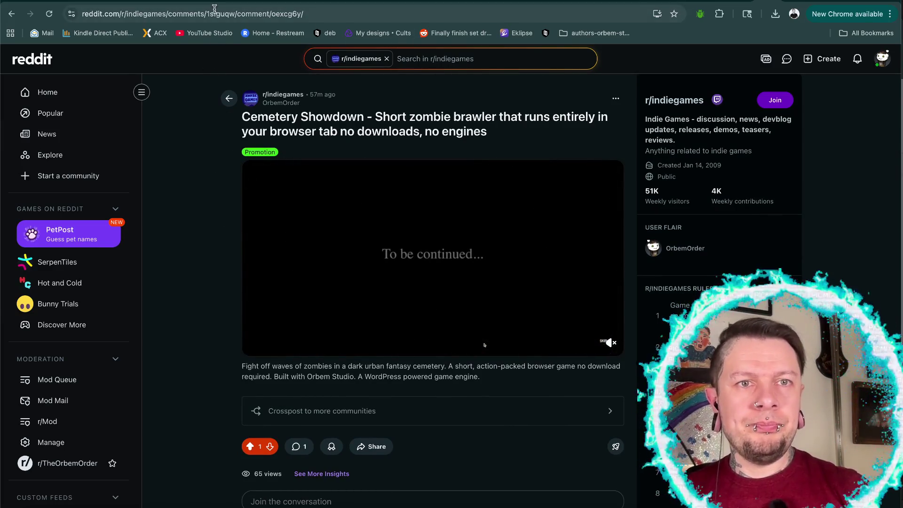
click(268, 0)
key(ctrl+Tab)
key(ctrl+Tab)
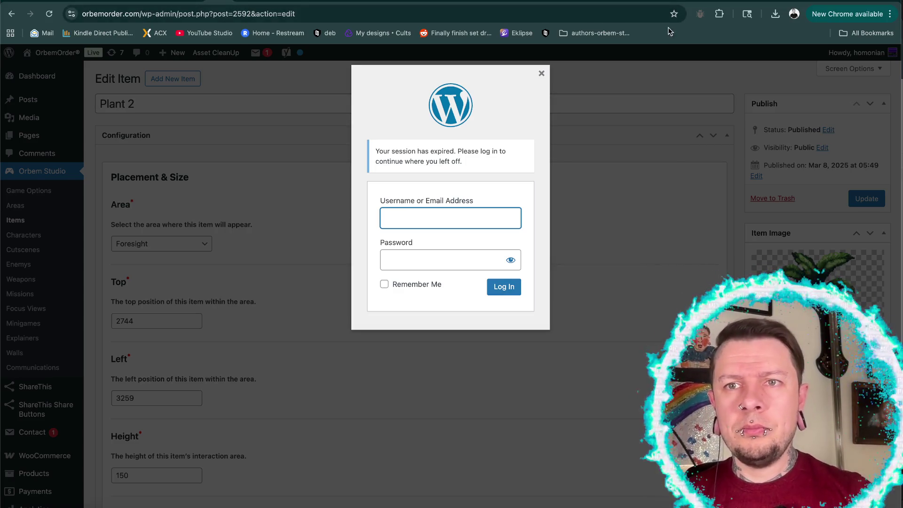
View ChatGPT's regenerated wizard pair with fixed eyes, then return to the Photoshop sprite sheet
click(579, 1)
scroll(439, 234, down, 3)
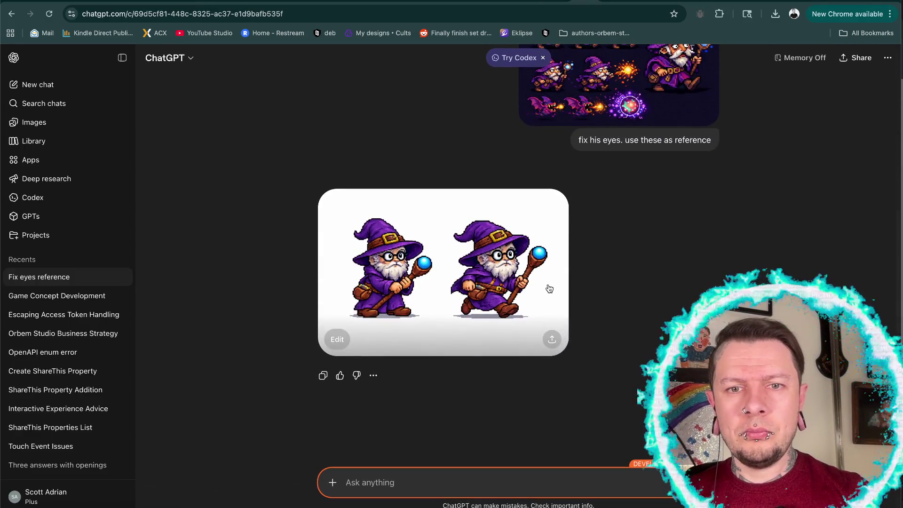
scroll(610, 313, up, 1)
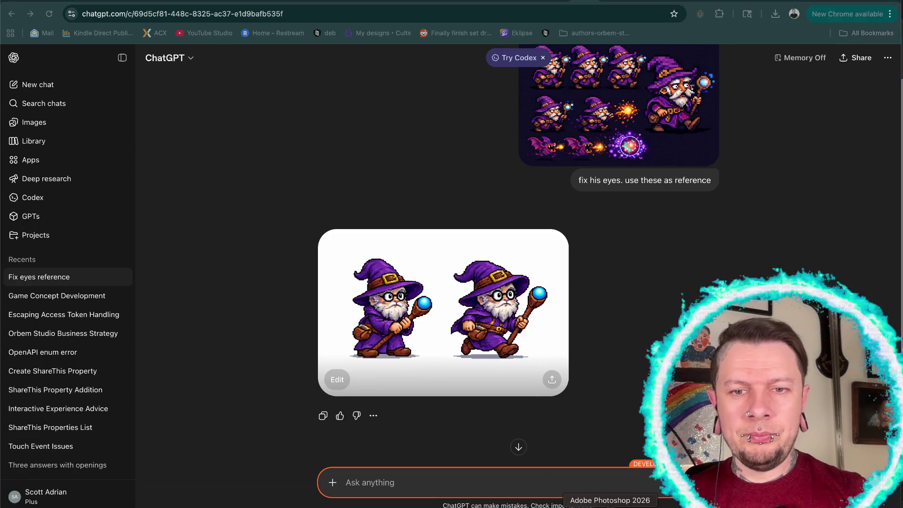
click(605, 504)
click(446, 169)
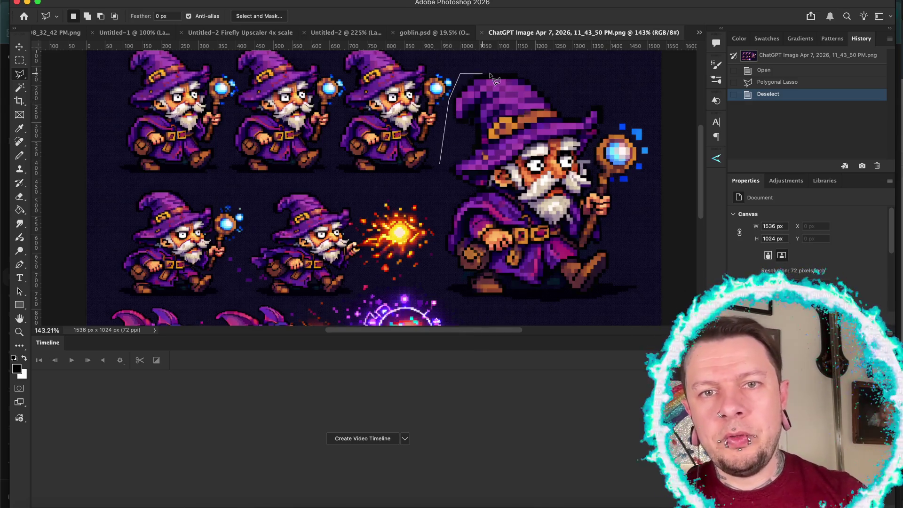
Paste the lassoed large walking wizard into a new 583 × 688 px document, Untitled-3
double_click(508, 69)
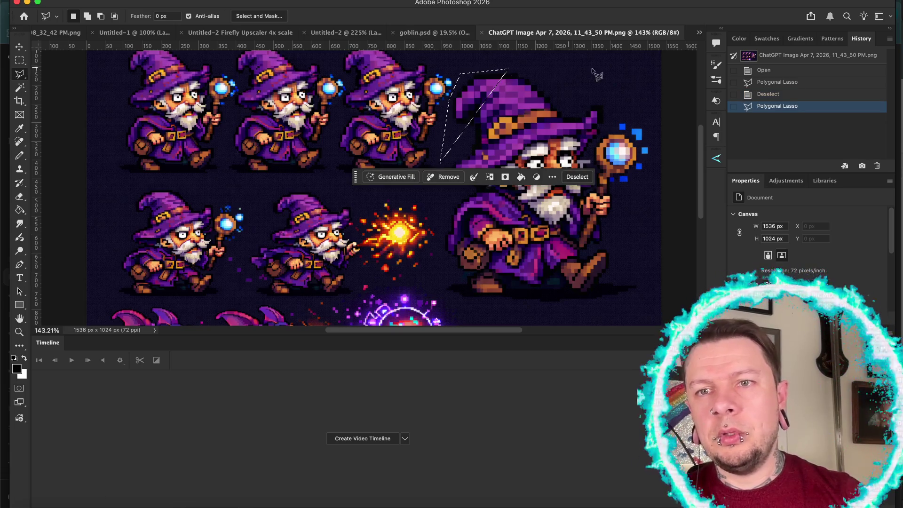
click(766, 83)
scroll(568, 174, down, 1)
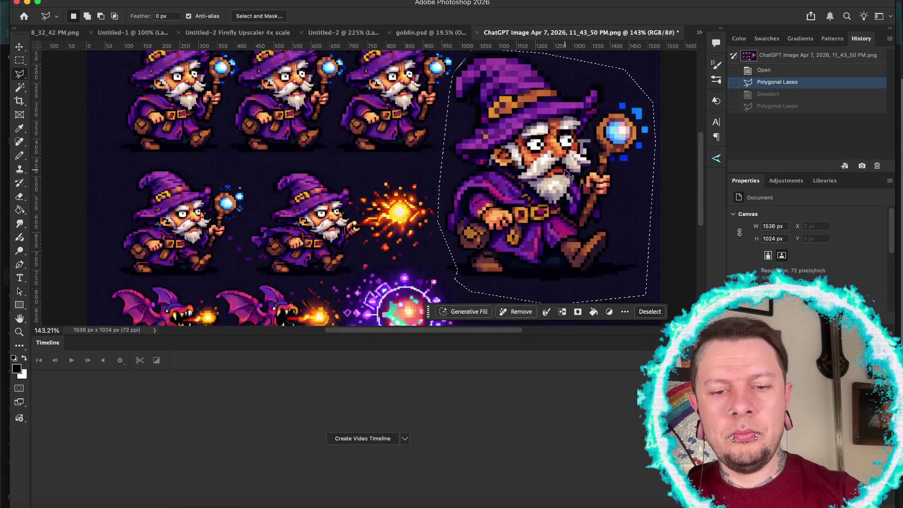
key(super+n)
key(Return)
key(super+v)
scroll(356, 232, up, 6)
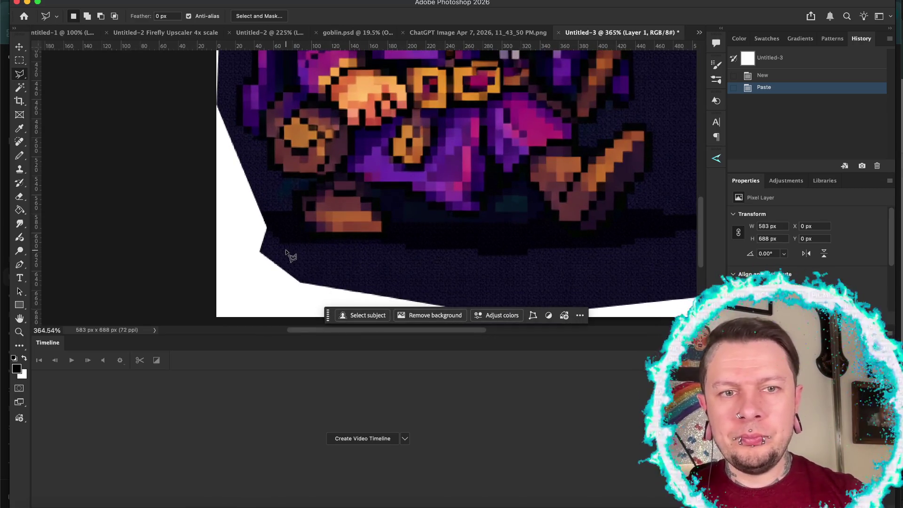
Marquee-select the region around the wizard's left boot
key(m)
drag(257, 234, 407, 301)
key(Up)
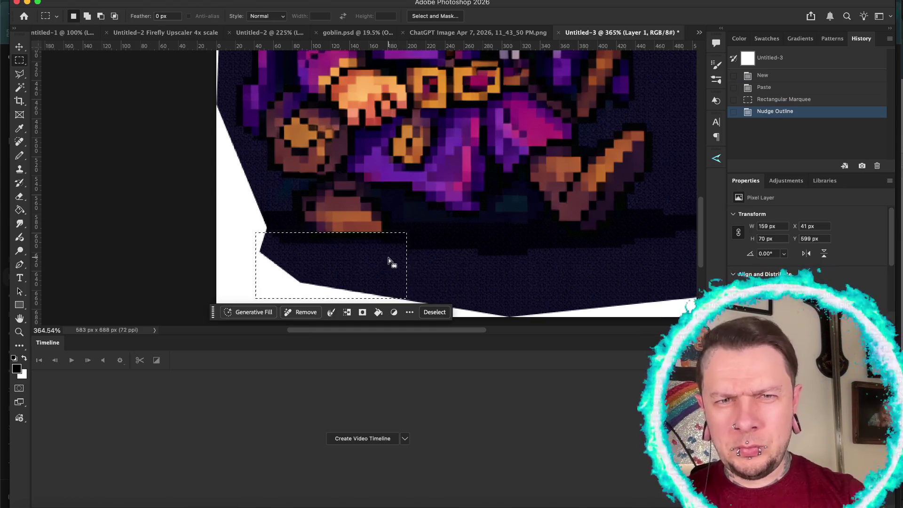
drag(380, 216, 431, 269)
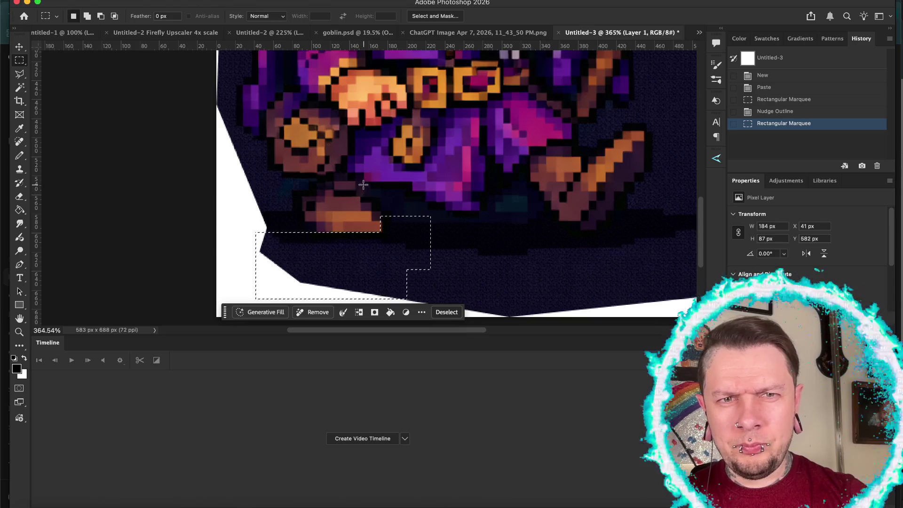
drag(362, 182, 378, 194)
key(super+z)
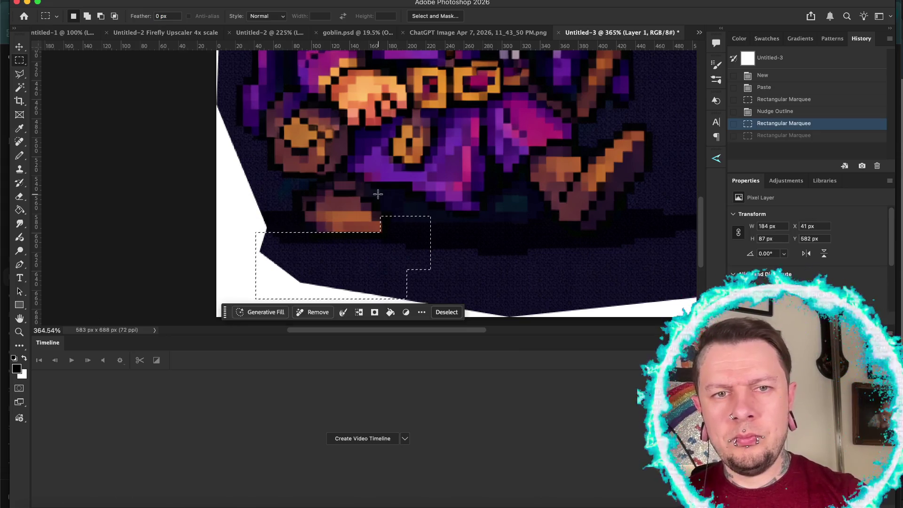
Add stepped blocks above the left boot and along the shadow under the robe
mouse_move(363, 183)
mouse_down()
mouse_move(402, 209)
mouse_move(439, 214)
mouse_move(425, 213)
mouse_up()
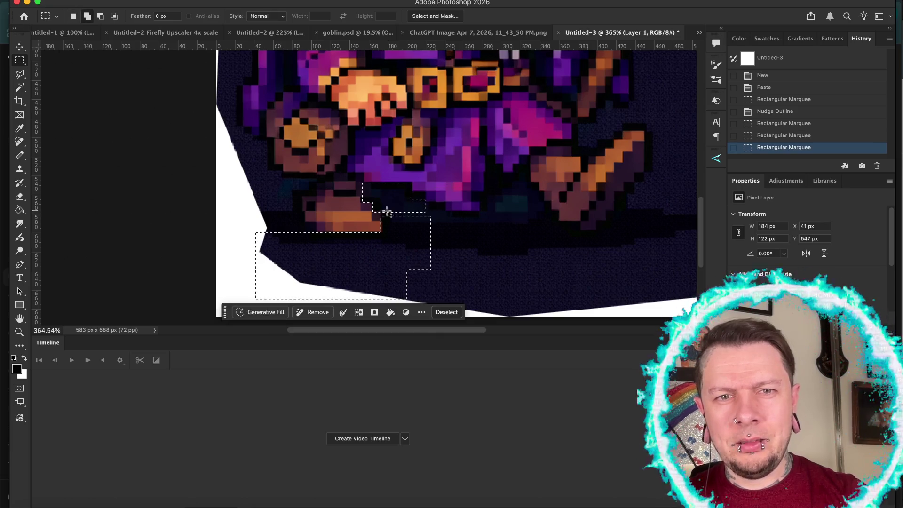
mouse_move(352, 197)
mouse_down()
mouse_move(441, 239)
mouse_move(506, 250)
mouse_up()
drag(417, 202, 445, 228)
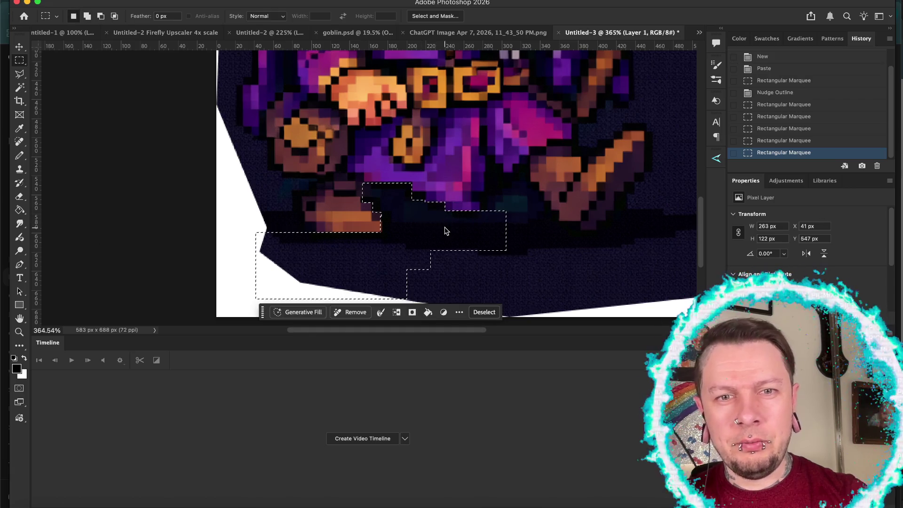
drag(408, 192, 419, 204)
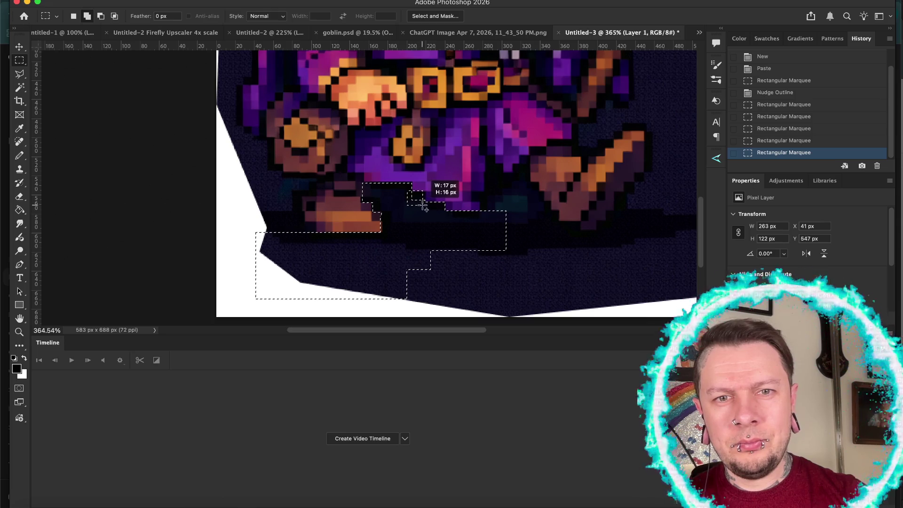
drag(425, 207, 426, 207)
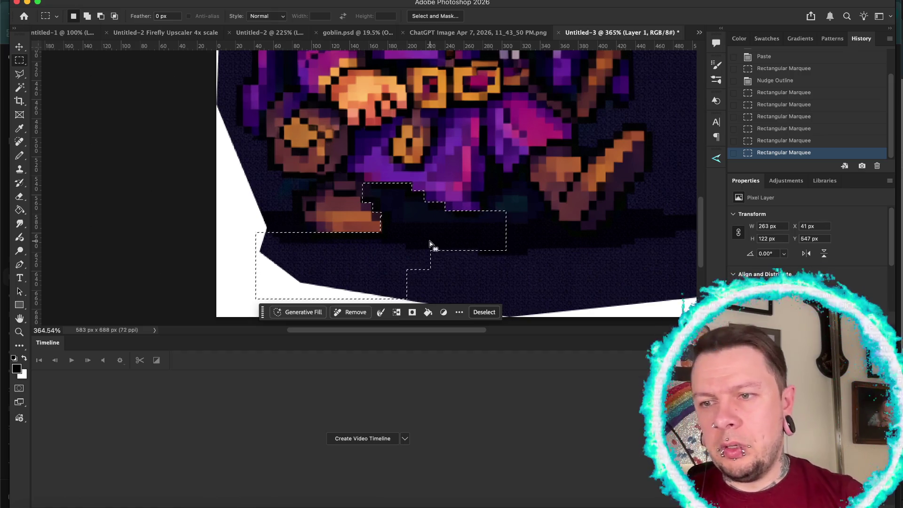
scroll(430, 242, up, 2)
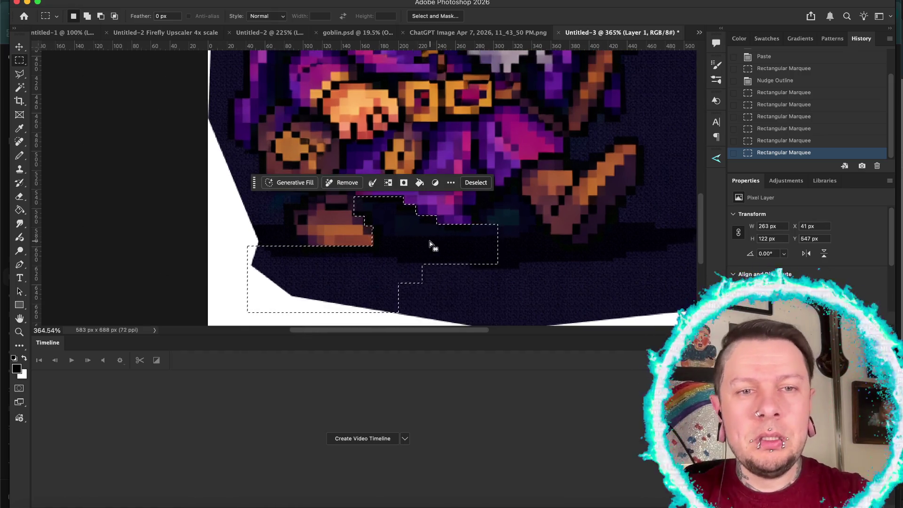
scroll(430, 244, right, 3)
scroll(430, 243, up, 4)
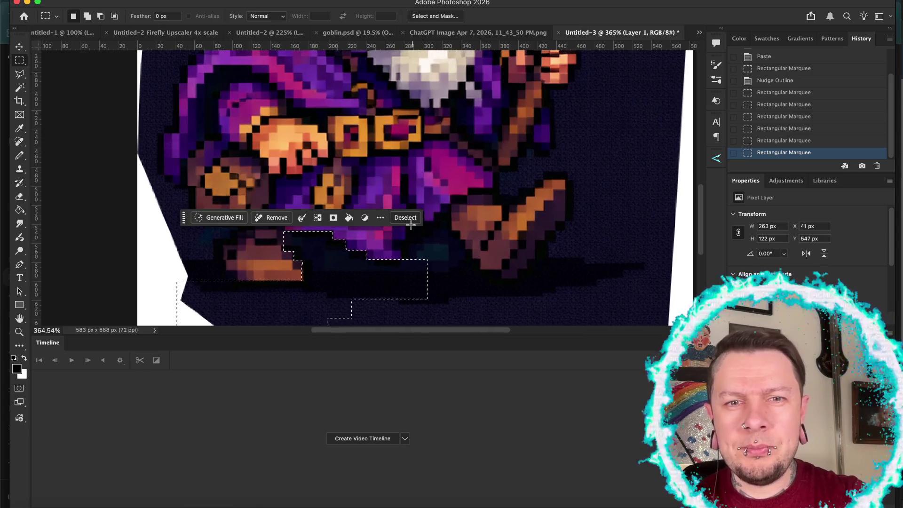
key(shift)
Extend the selection under the robe across toward the right foot
mouse_move(403, 243)
mouse_down()
mouse_move(445, 281)
mouse_move(441, 299)
mouse_move(466, 302)
mouse_up()
scroll(432, 285, up, 2)
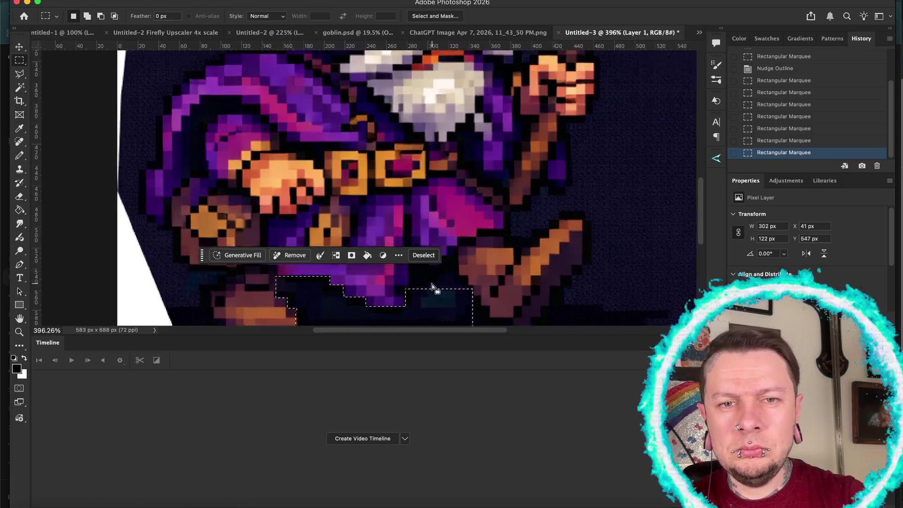
scroll(432, 284, up, 5)
scroll(432, 284, right, 1)
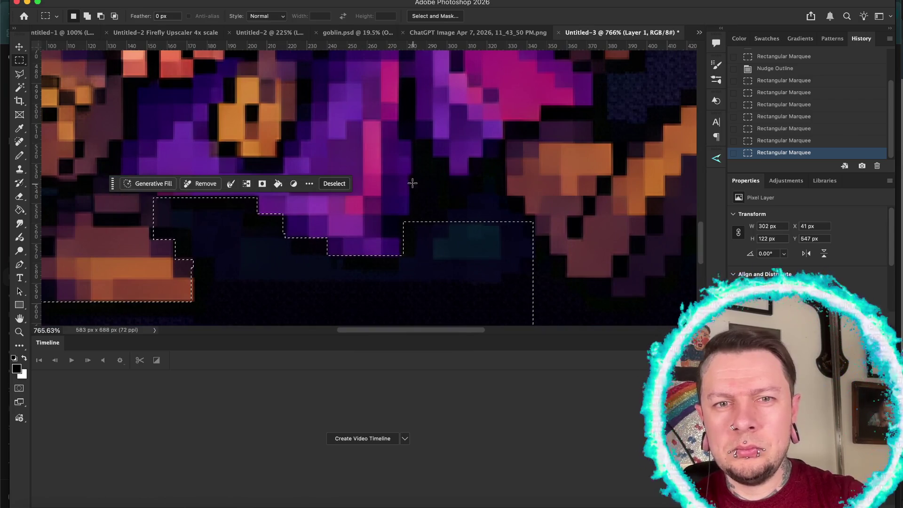
mouse_move(409, 174)
mouse_down()
mouse_move(504, 273)
mouse_move(506, 219)
mouse_move(514, 215)
mouse_move(520, 256)
mouse_move(524, 217)
mouse_move(534, 232)
mouse_move(534, 315)
mouse_up()
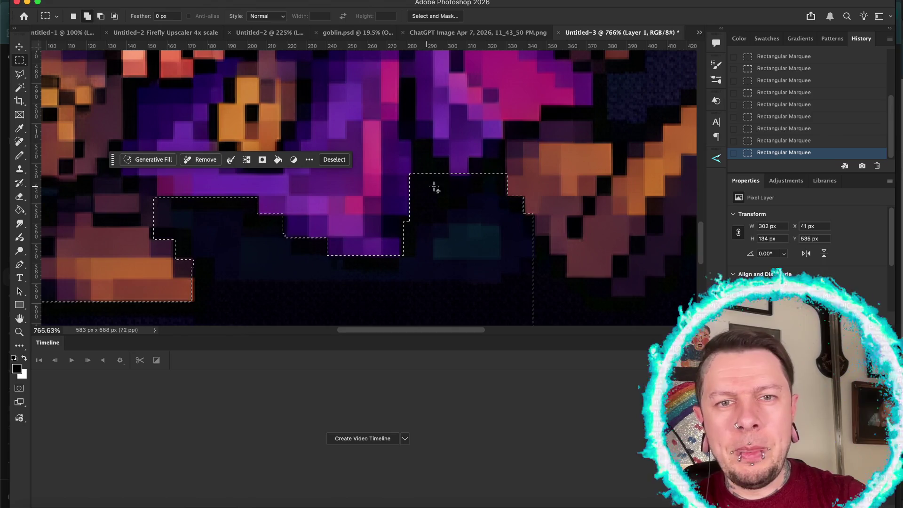
drag(470, 159, 506, 208)
drag(410, 155, 448, 201)
scroll(490, 246, down, 4)
scroll(490, 246, right, 3)
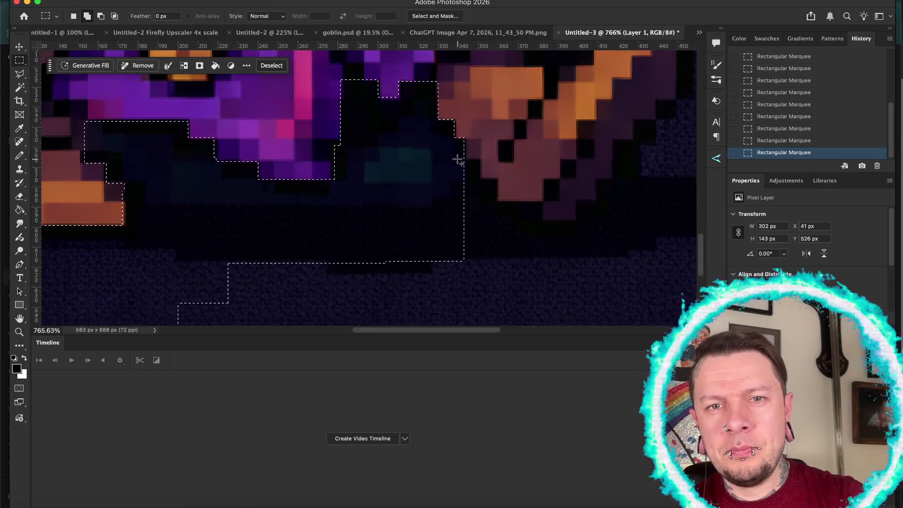
Add blocks beside and right of the right boot, reaching up toward the staff tip
drag(457, 160, 482, 239)
drag(477, 179, 498, 272)
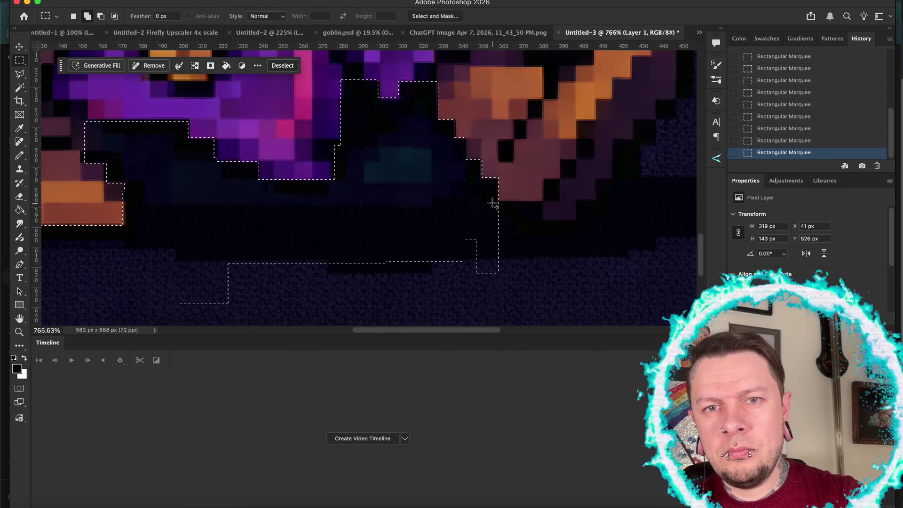
mouse_move(494, 203)
mouse_down()
mouse_move(544, 235)
mouse_move(452, 251)
mouse_move(541, 264)
mouse_up()
drag(536, 219, 611, 293)
scroll(614, 294, right, 3)
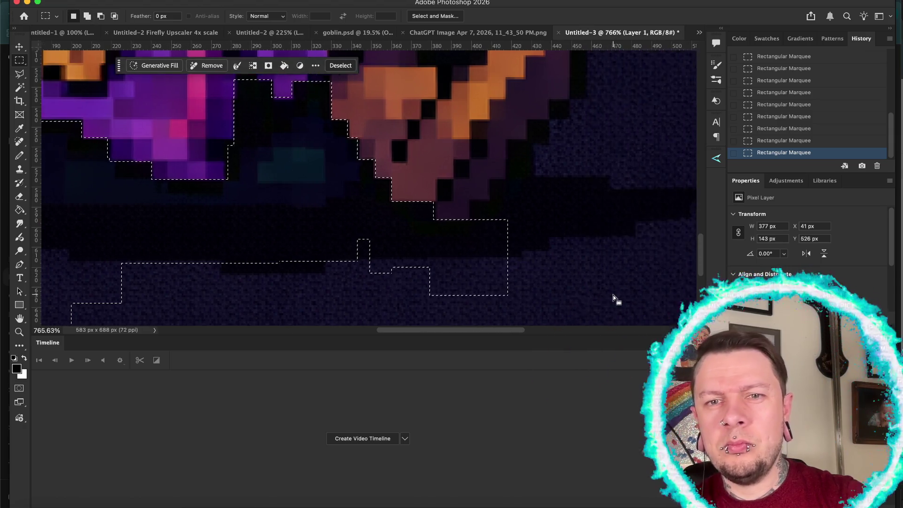
drag(462, 199, 573, 261)
drag(481, 179, 566, 216)
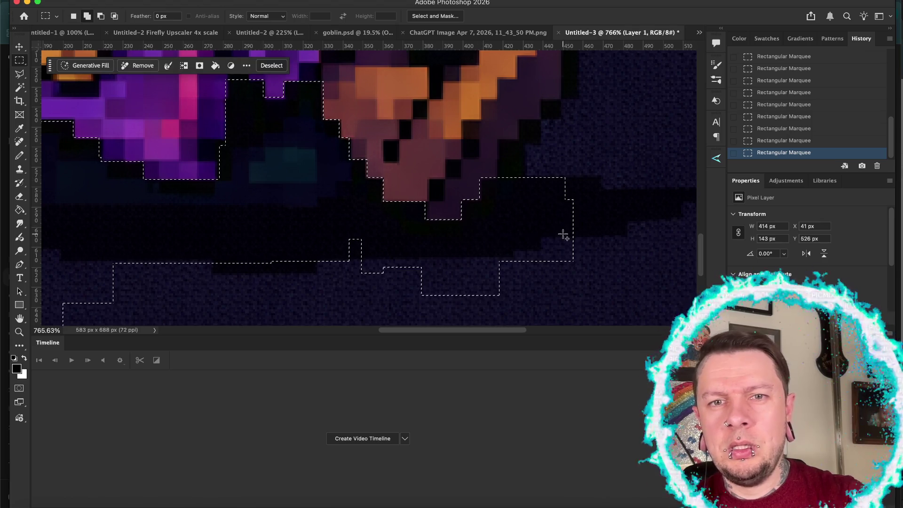
mouse_move(498, 139)
mouse_down()
mouse_move(591, 259)
mouse_move(645, 282)
mouse_up()
drag(518, 119, 637, 177)
drag(539, 99, 641, 179)
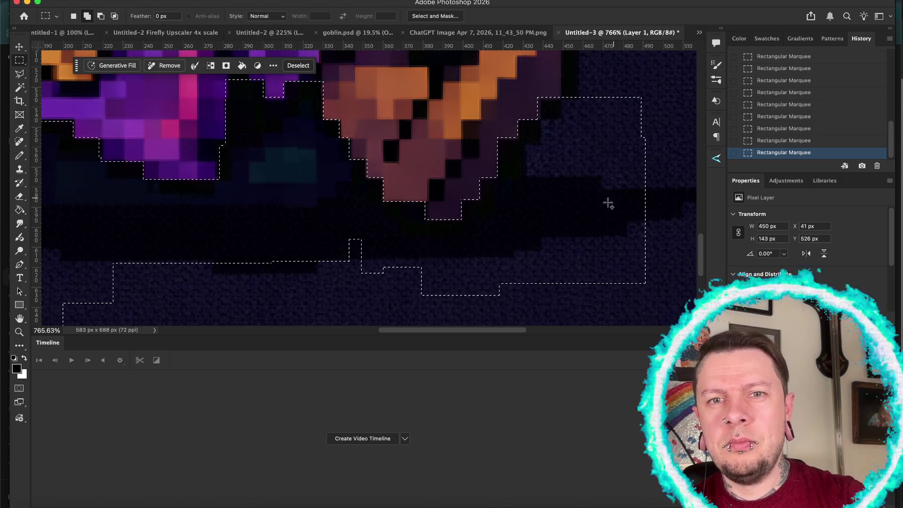
scroll(609, 205, up, 5)
scroll(609, 205, right, 3)
scroll(605, 212, up, 1)
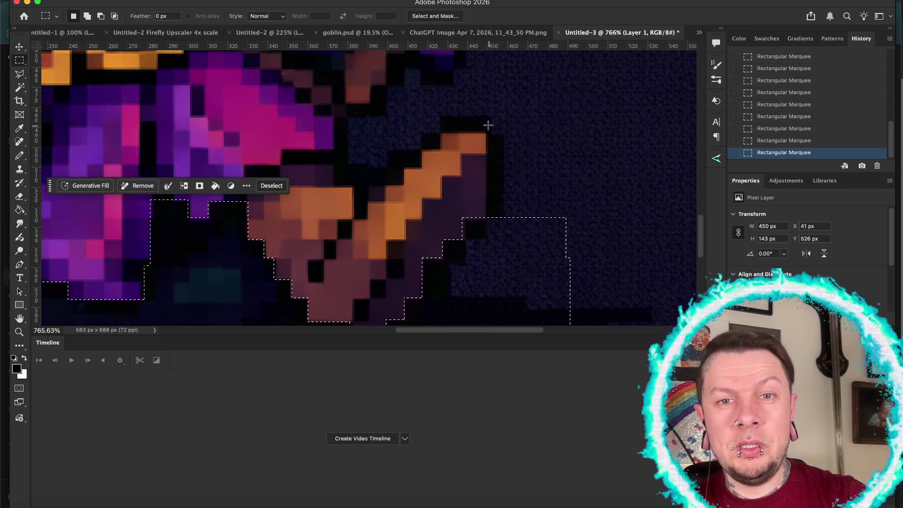
Add the dark area right of the boot and stepped blocks up the robe edge
mouse_move(487, 123)
mouse_down()
mouse_move(495, 156)
mouse_move(611, 289)
mouse_up()
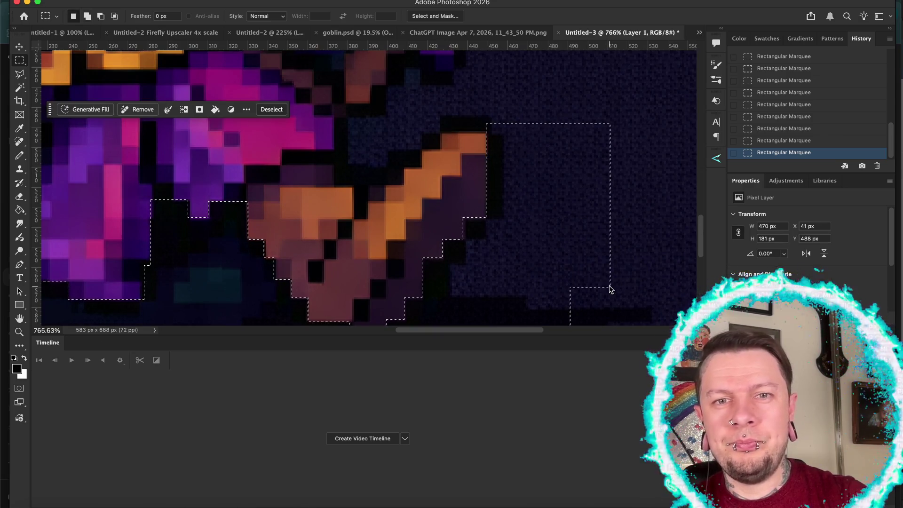
drag(426, 104, 535, 134)
drag(384, 113, 440, 150)
drag(367, 138, 422, 167)
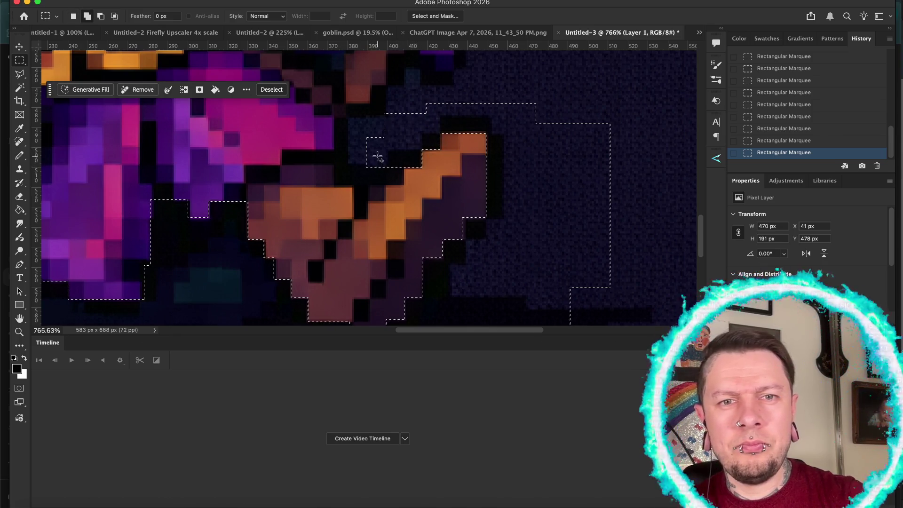
mouse_move(357, 150)
mouse_down()
mouse_move(404, 184)
mouse_move(369, 183)
mouse_move(386, 201)
mouse_up()
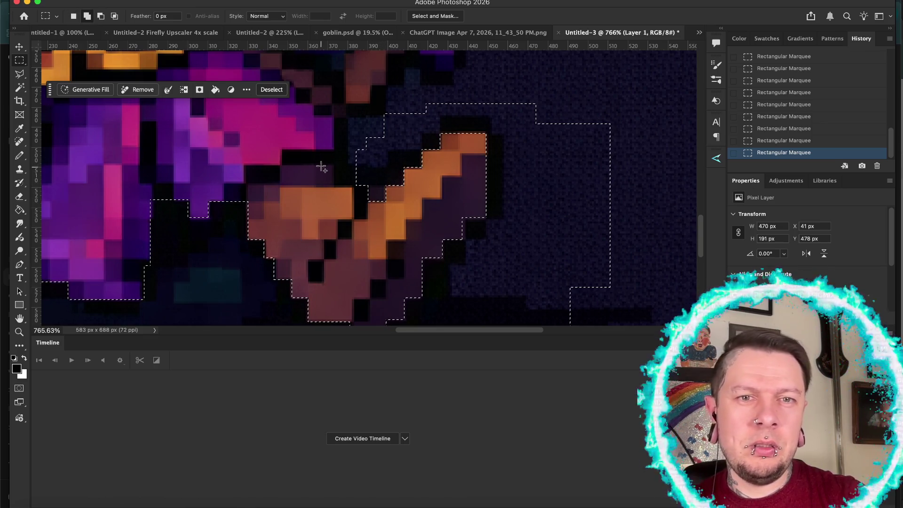
drag(335, 119, 376, 183)
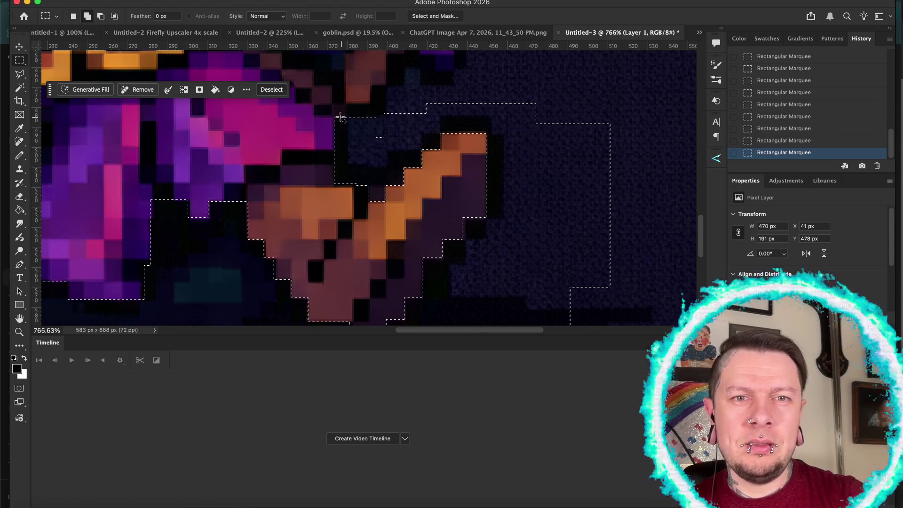
mouse_move(332, 104)
mouse_down()
mouse_move(383, 149)
mouse_move(390, 181)
mouse_up()
scroll(389, 183, up, 2)
scroll(390, 183, up, 4)
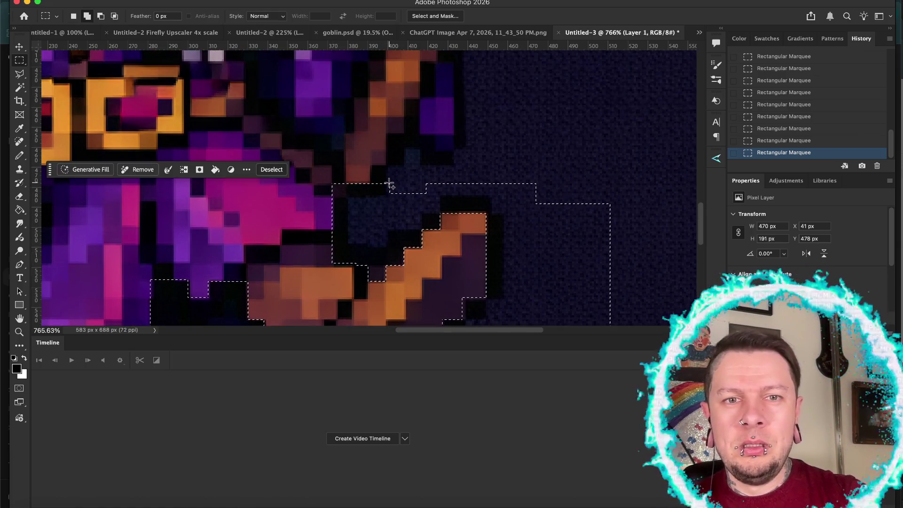
scroll(386, 211, right, 3)
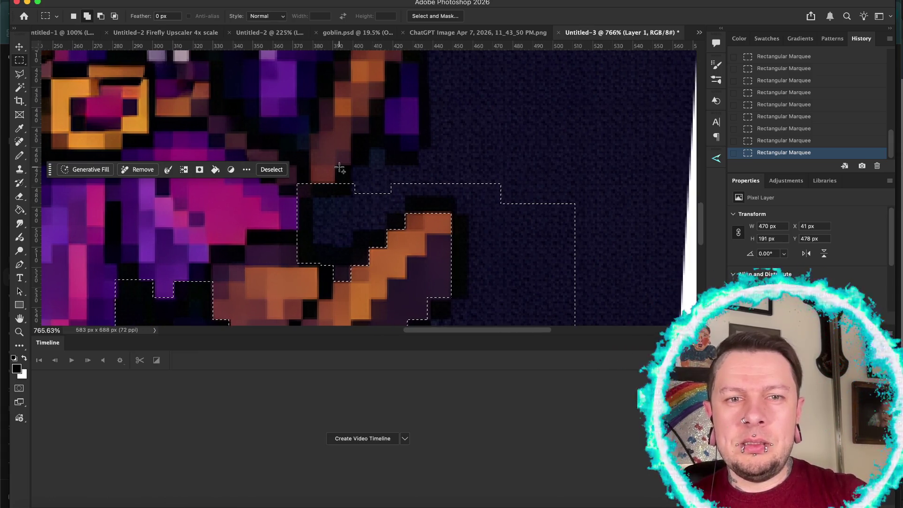
Extend the selection up beside the staff past the hand's fingers
mouse_move(384, 212)
mouse_down()
mouse_move(350, 163)
mouse_move(359, 146)
mouse_move(385, 202)
mouse_move(397, 201)
mouse_up()
mouse_move(389, 148)
mouse_down()
mouse_move(465, 172)
mouse_move(506, 196)
mouse_up()
scroll(507, 197, up, 3)
scroll(508, 197, up, 2)
mouse_move(426, 117)
mouse_down()
mouse_move(510, 283)
mouse_move(544, 280)
mouse_up()
scroll(541, 279, up, 2)
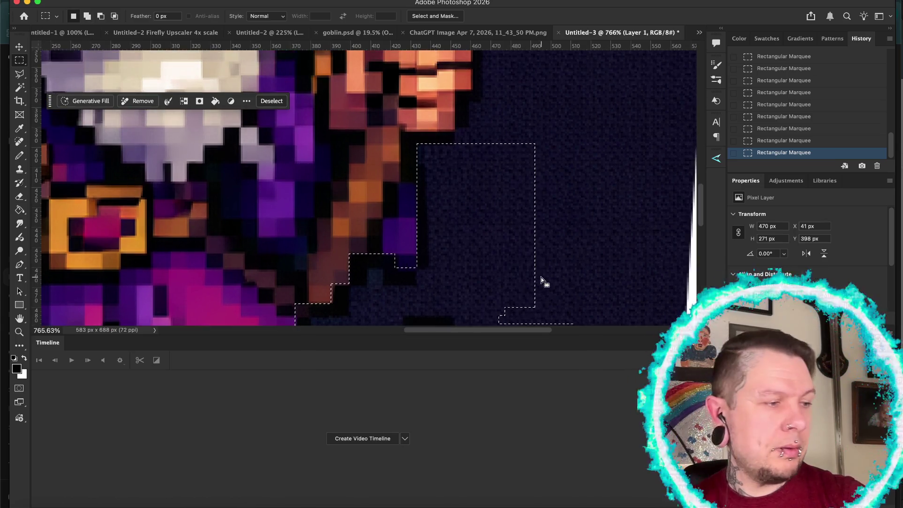
scroll(541, 276, up, 1)
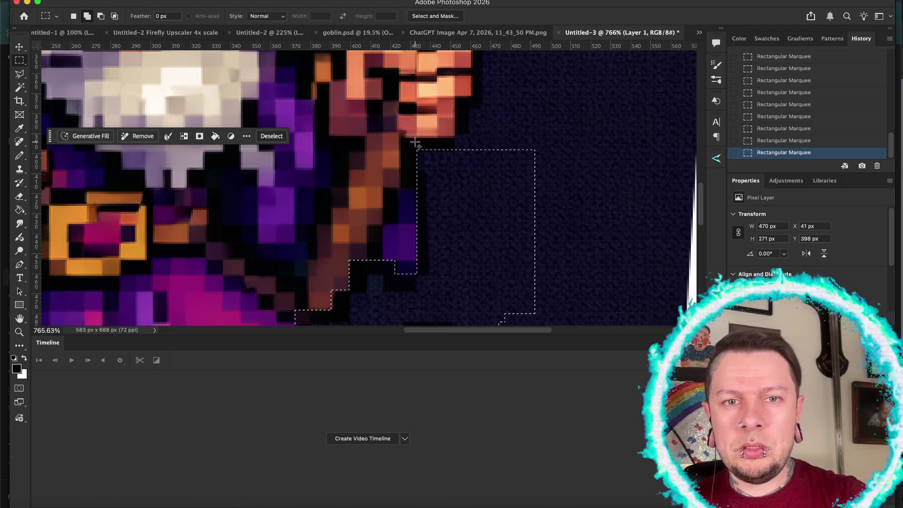
mouse_move(418, 138)
mouse_down()
mouse_move(490, 149)
mouse_move(528, 196)
mouse_up()
scroll(528, 195, up, 5)
drag(454, 173, 568, 242)
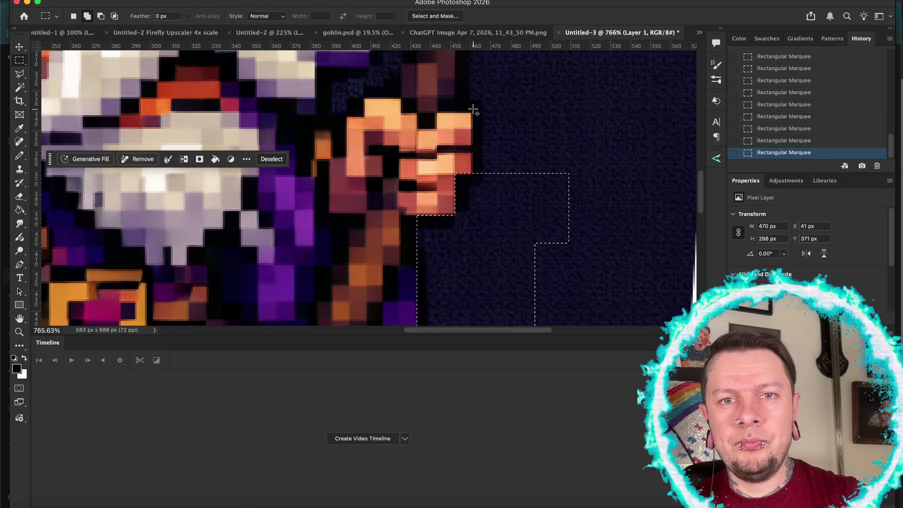
mouse_move(471, 99)
mouse_down()
mouse_move(534, 187)
mouse_move(597, 231)
mouse_up()
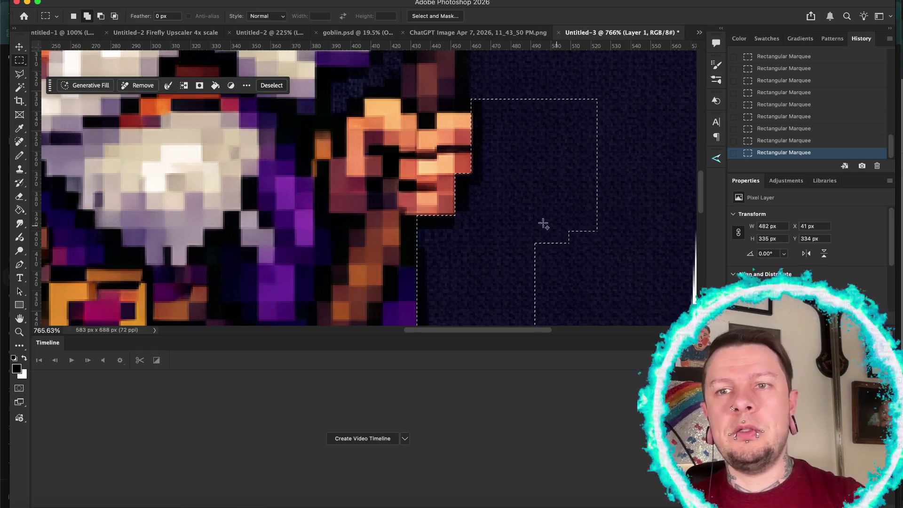
scroll(517, 220, up, 8)
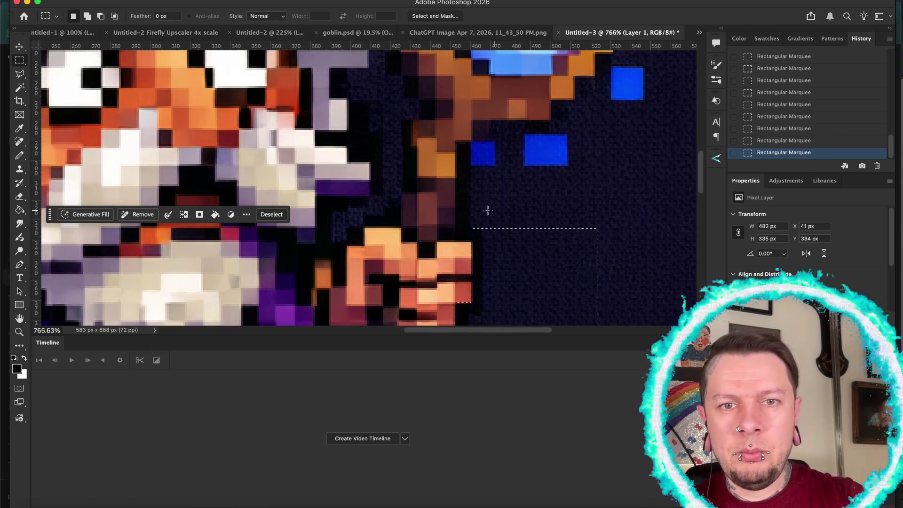
Add blocks above the hand up to the blue sparkles, undoing an accidental deselect
mouse_move(456, 178)
mouse_down()
mouse_move(490, 200)
mouse_move(496, 241)
mouse_up()
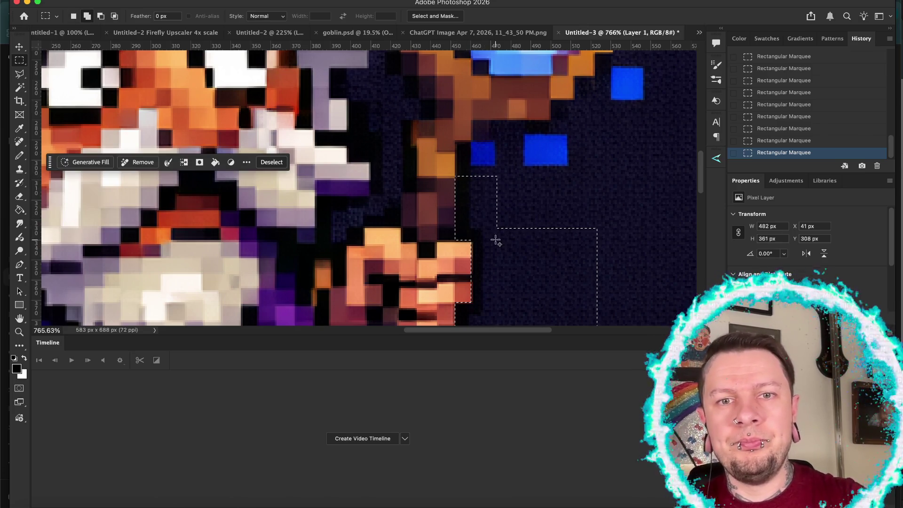
drag(454, 163, 473, 178)
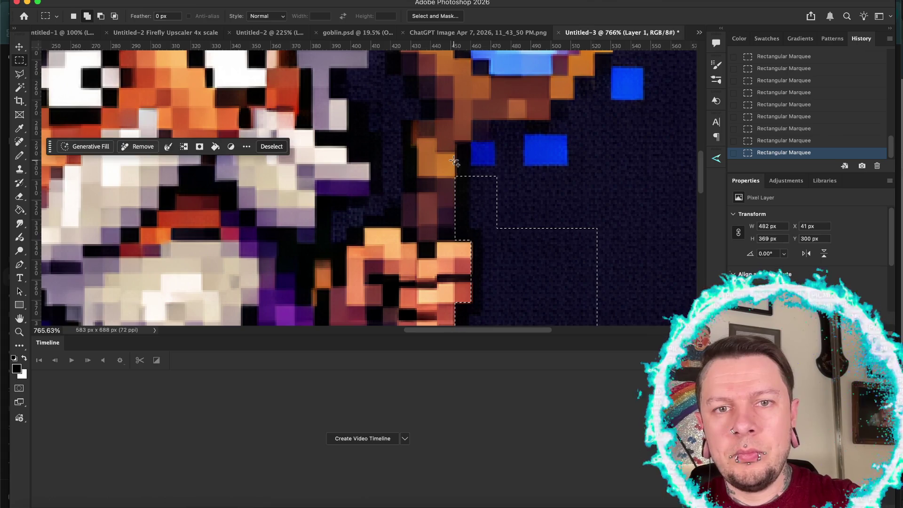
key(ctrl+z)
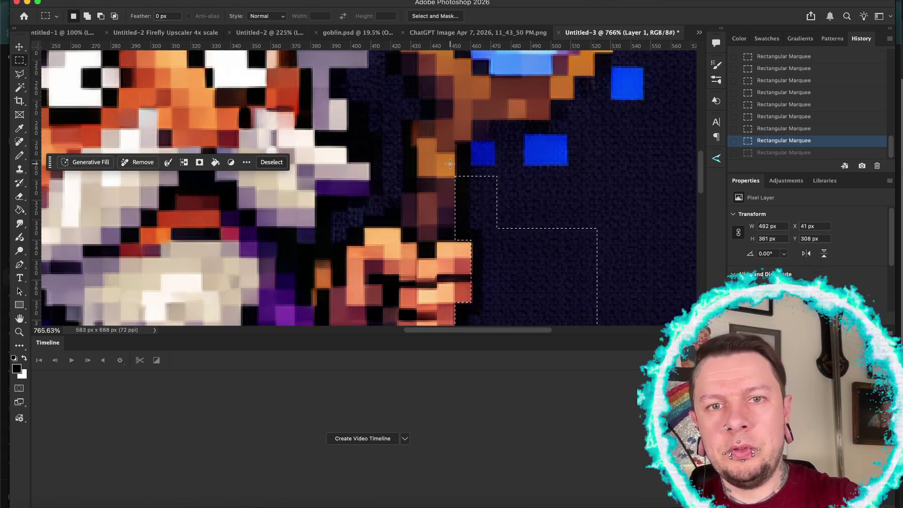
click(454, 166)
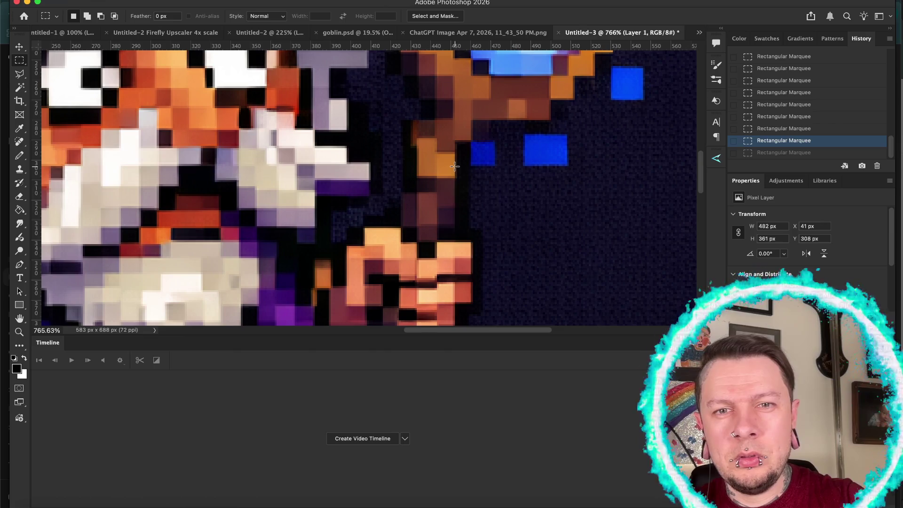
key(ctrl+z)
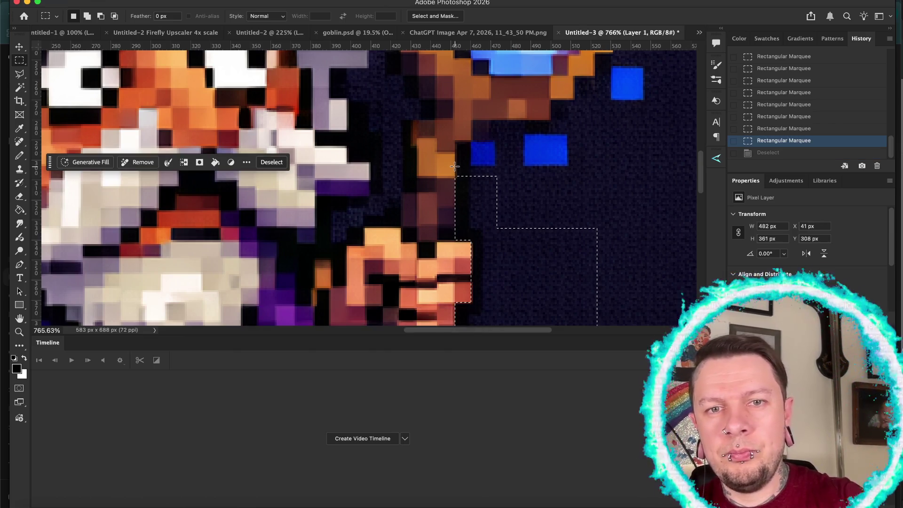
mouse_move(455, 164)
mouse_down()
mouse_move(468, 185)
mouse_move(524, 210)
mouse_move(629, 234)
mouse_up()
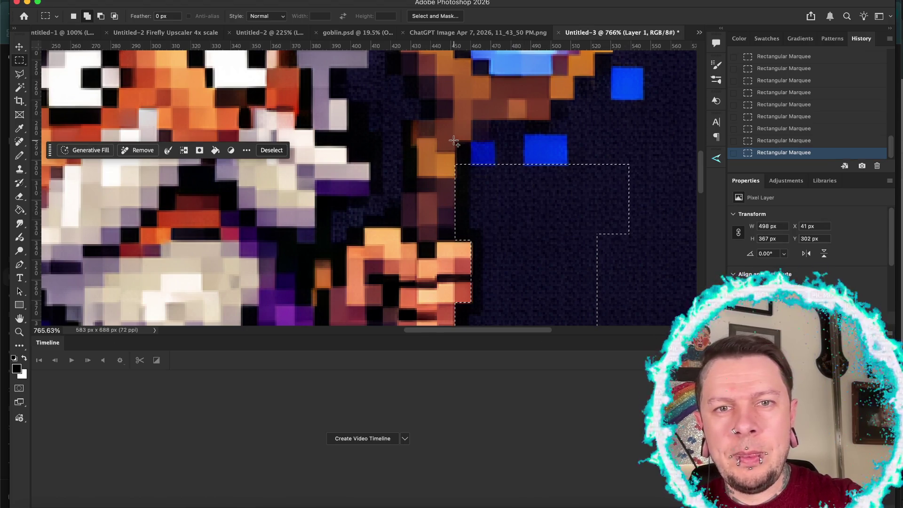
drag(455, 141, 471, 185)
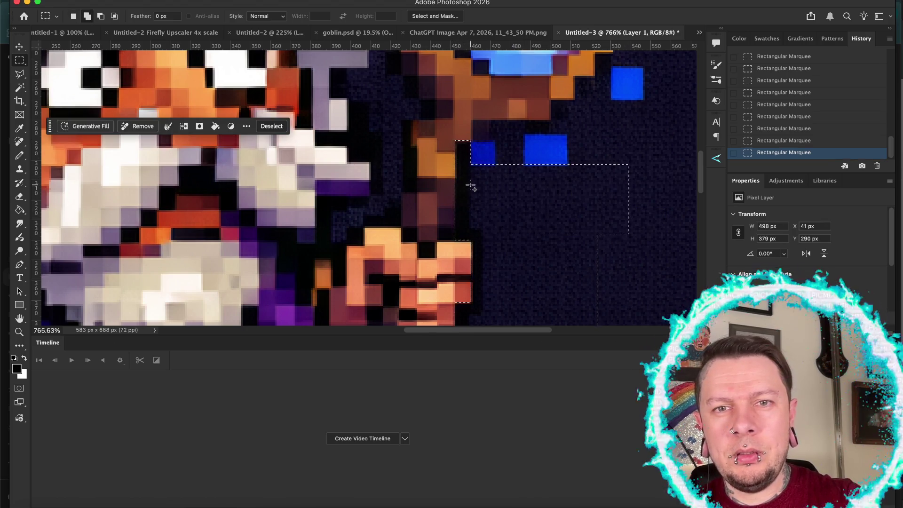
mouse_move(472, 119)
mouse_down()
mouse_move(486, 140)
mouse_move(524, 140)
mouse_move(495, 138)
mouse_move(524, 193)
mouse_up()
scroll(526, 195, up, 3)
scroll(526, 195, right, 3)
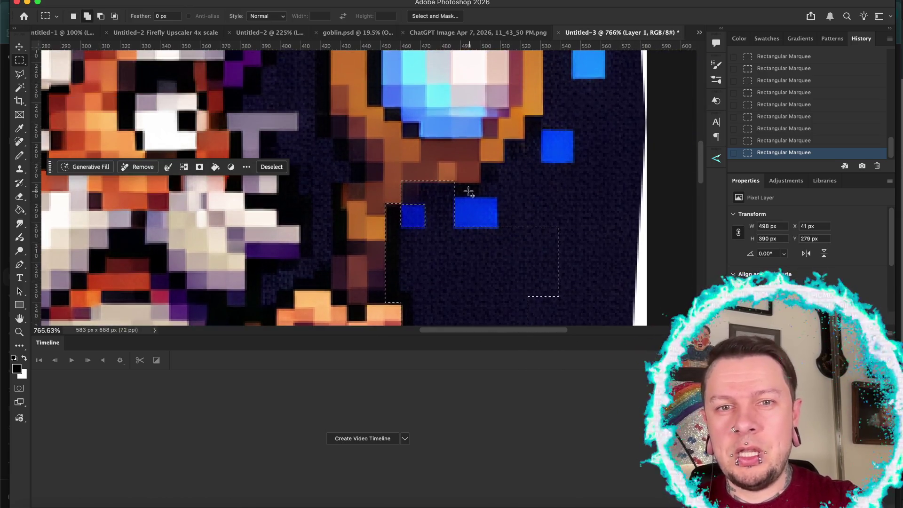
Add dark background right of the staff, from the blue sparkles up toward the orb's frame
mouse_move(451, 181)
mouse_down()
mouse_move(529, 196)
mouse_move(547, 243)
mouse_up()
drag(480, 162, 539, 193)
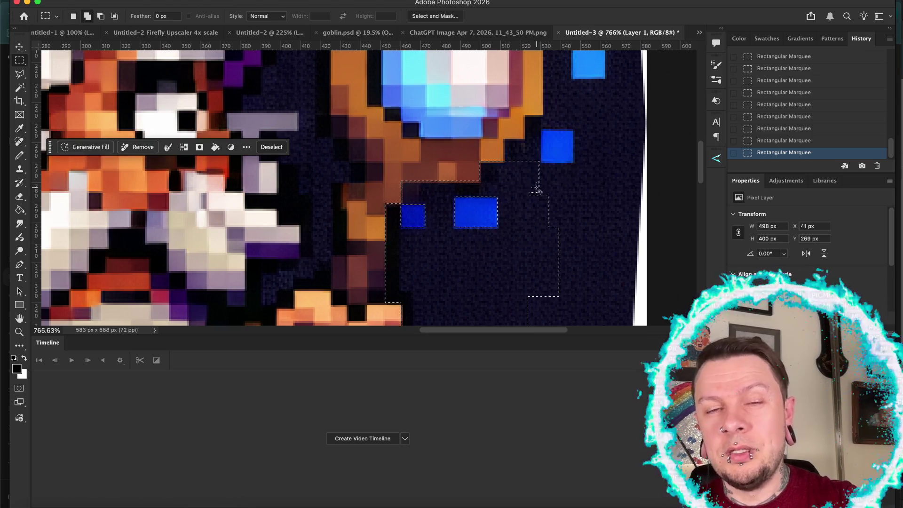
mouse_move(539, 162)
mouse_down()
mouse_move(571, 168)
mouse_move(601, 213)
mouse_up()
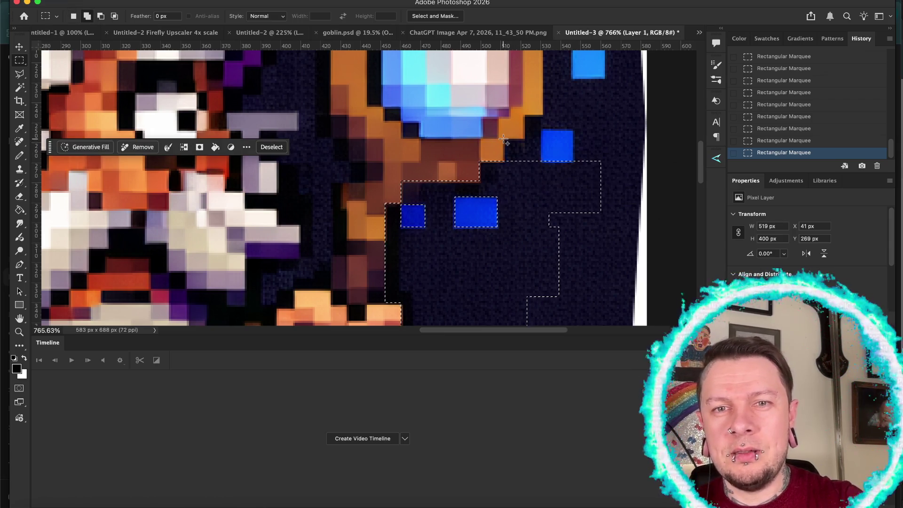
mouse_move(504, 138)
mouse_down()
mouse_move(543, 175)
mouse_move(541, 162)
mouse_up()
mouse_move(524, 114)
mouse_down()
mouse_move(555, 147)
mouse_move(541, 169)
mouse_up()
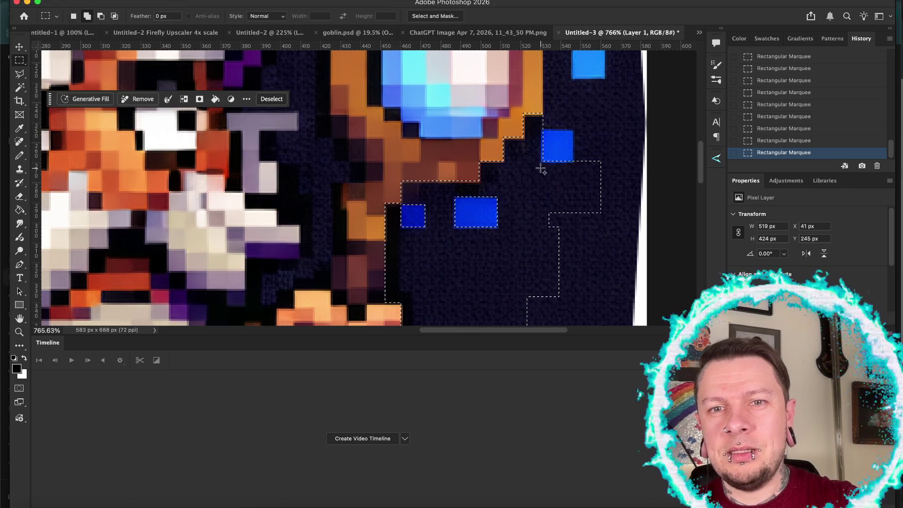
mouse_move(539, 114)
mouse_down()
mouse_move(602, 127)
mouse_move(616, 178)
mouse_up()
scroll(615, 178, up, 3)
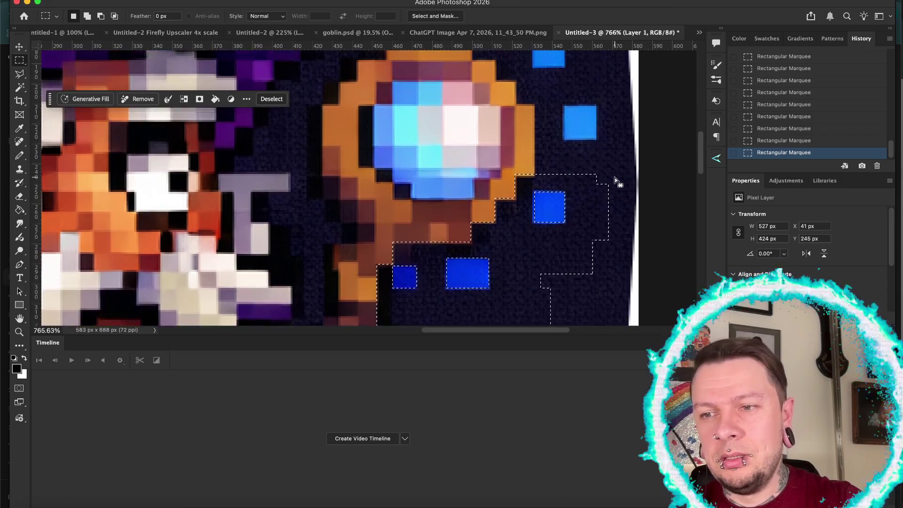
scroll(614, 177, down, 1)
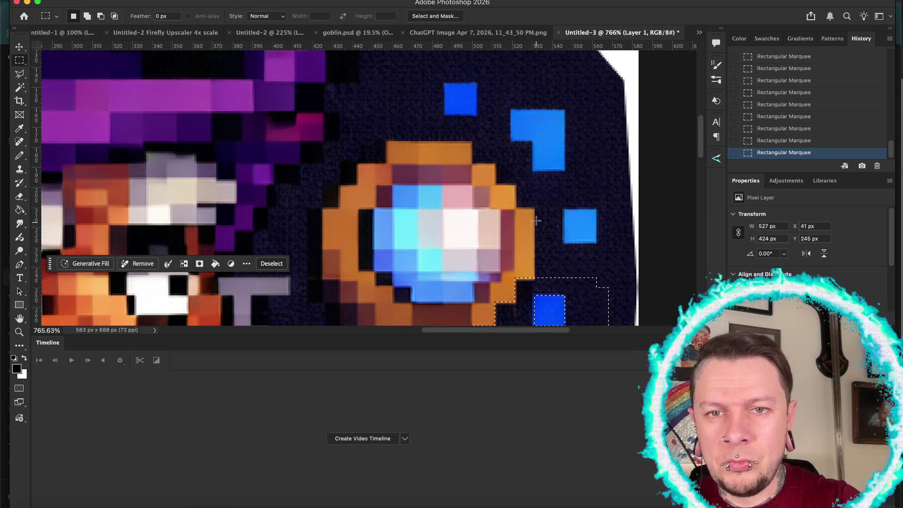
key(shift)
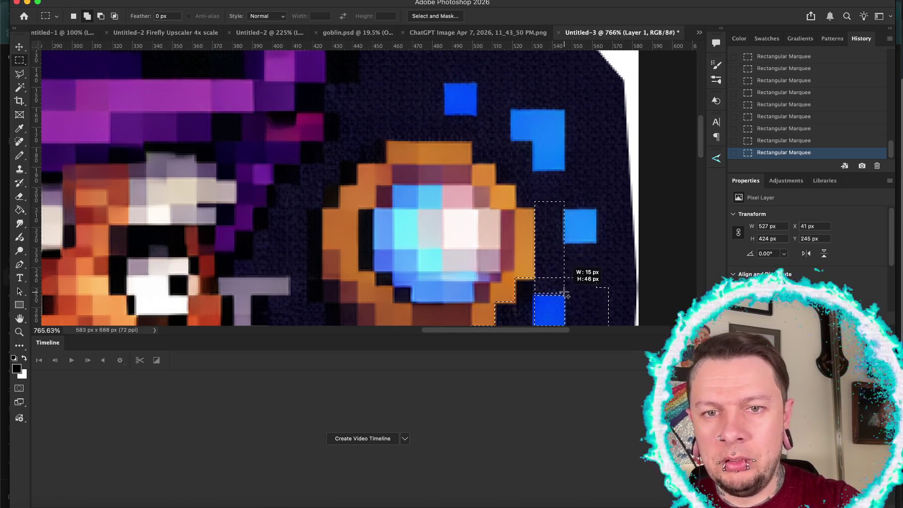
Add background around the small blue square and right of the orb
drag(565, 293, 564, 294)
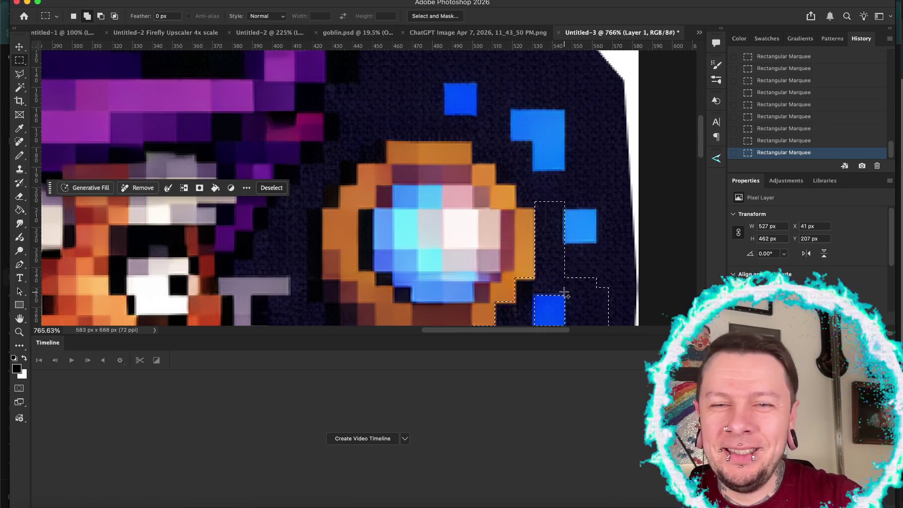
key(shift)
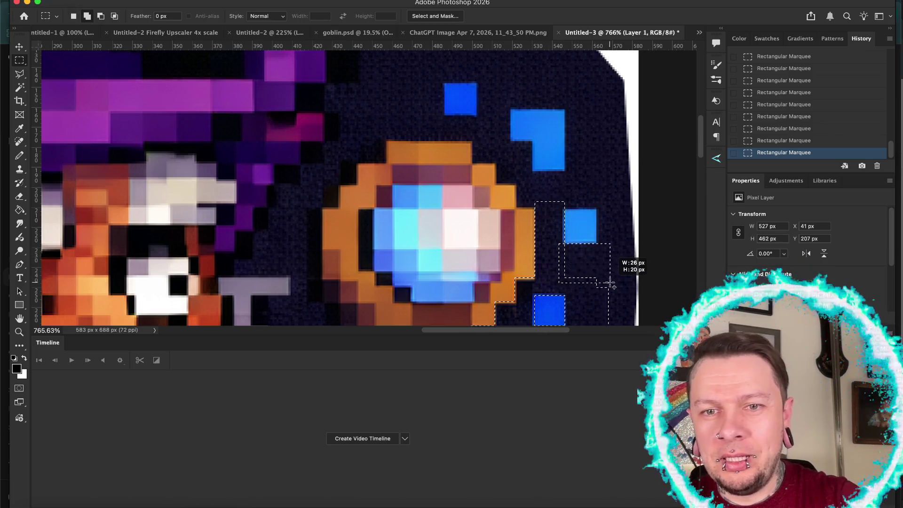
drag(610, 283, 610, 283)
mouse_move(554, 180)
mouse_down()
mouse_move(599, 188)
mouse_move(606, 210)
mouse_up()
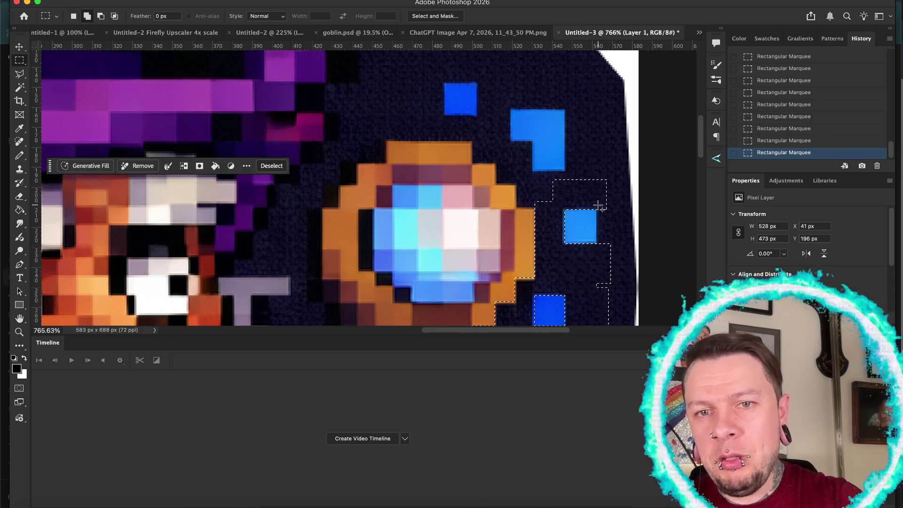
mouse_move(596, 205)
mouse_down()
mouse_move(628, 247)
mouse_move(631, 267)
mouse_up()
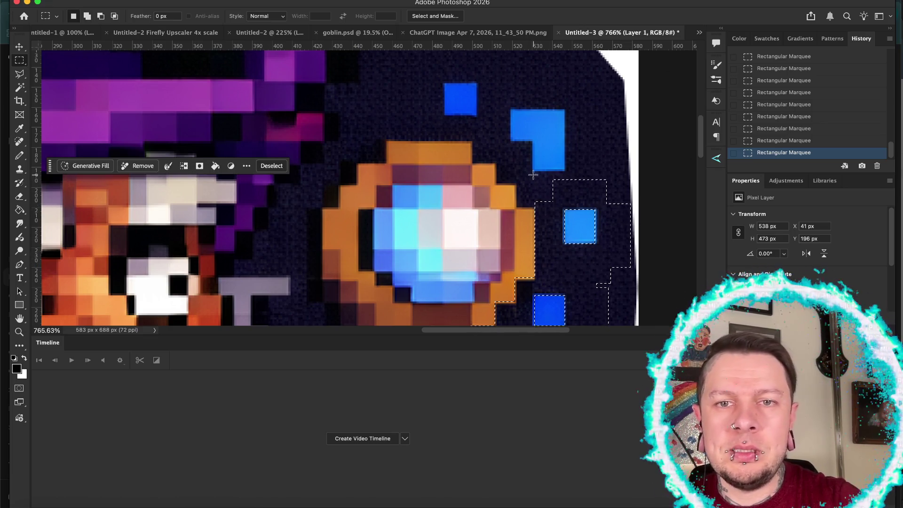
mouse_move(529, 172)
mouse_down()
mouse_move(582, 193)
mouse_move(586, 206)
mouse_up()
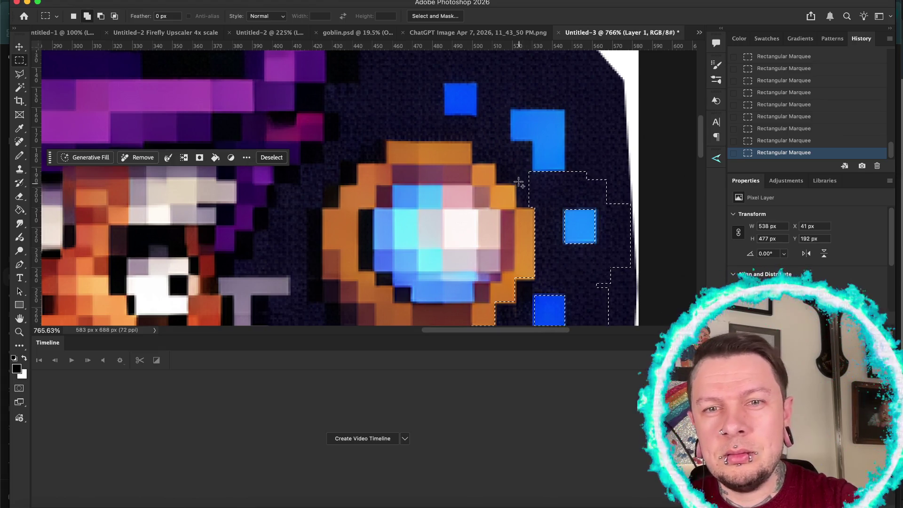
Extend the selection above the orb around the upper blue squares, toggling the outline to check
drag(516, 176, 518, 180)
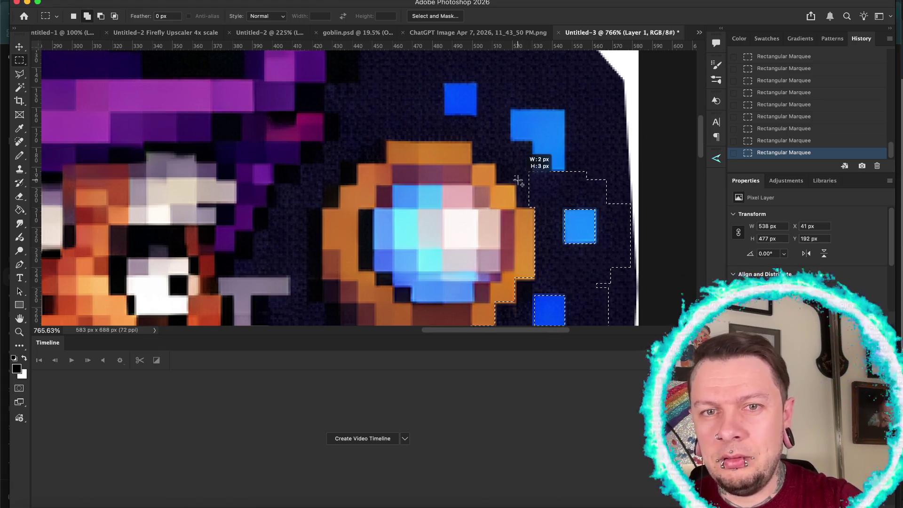
drag(542, 207, 541, 206)
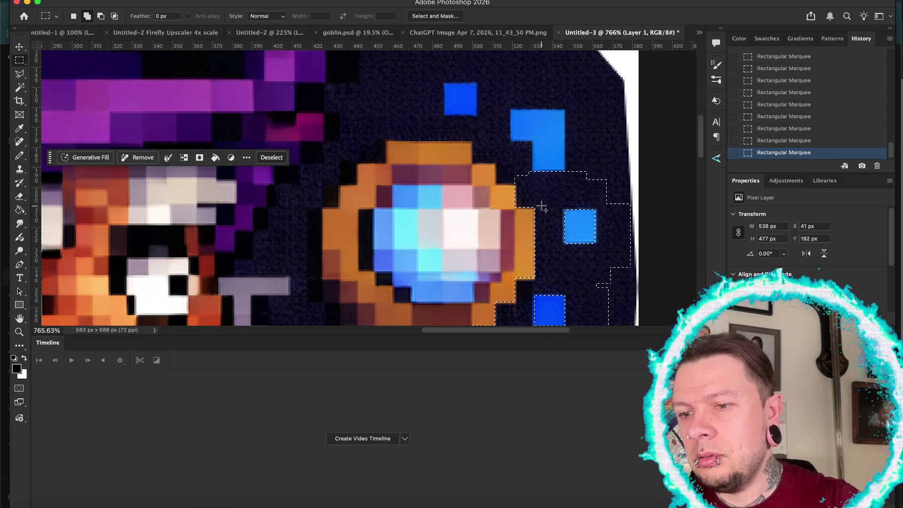
mouse_move(565, 104)
mouse_down()
mouse_move(584, 113)
mouse_move(612, 189)
mouse_up()
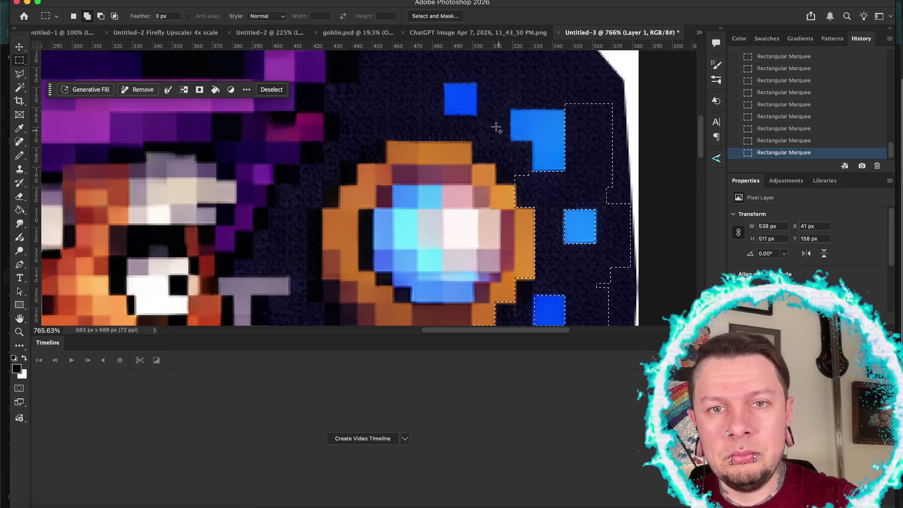
mouse_move(475, 78)
mouse_down()
mouse_move(512, 164)
mouse_move(510, 150)
mouse_move(530, 182)
mouse_move(508, 176)
mouse_move(516, 183)
mouse_up()
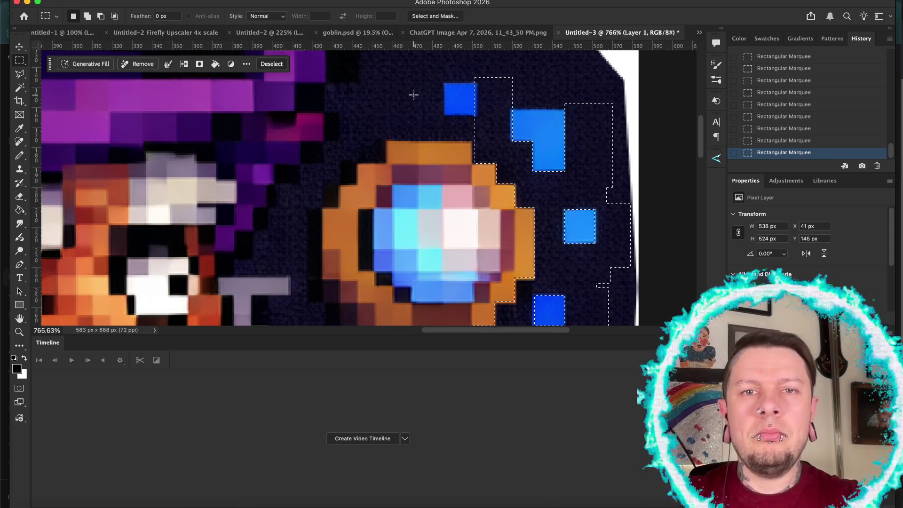
mouse_move(391, 66)
mouse_down()
mouse_move(433, 111)
mouse_move(444, 140)
mouse_move(459, 124)
mouse_move(484, 141)
mouse_up()
mouse_move(426, 58)
mouse_down()
mouse_move(483, 65)
mouse_move(489, 82)
mouse_up()
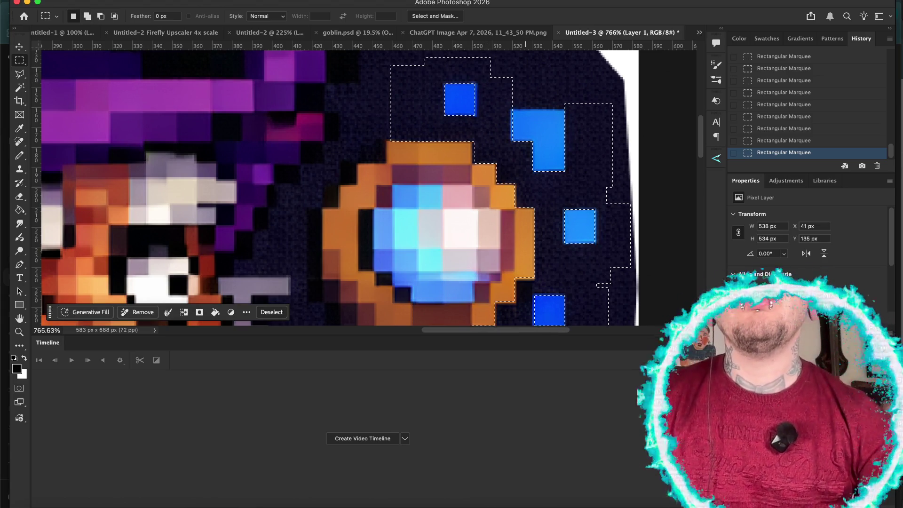
key(ctrl+d)
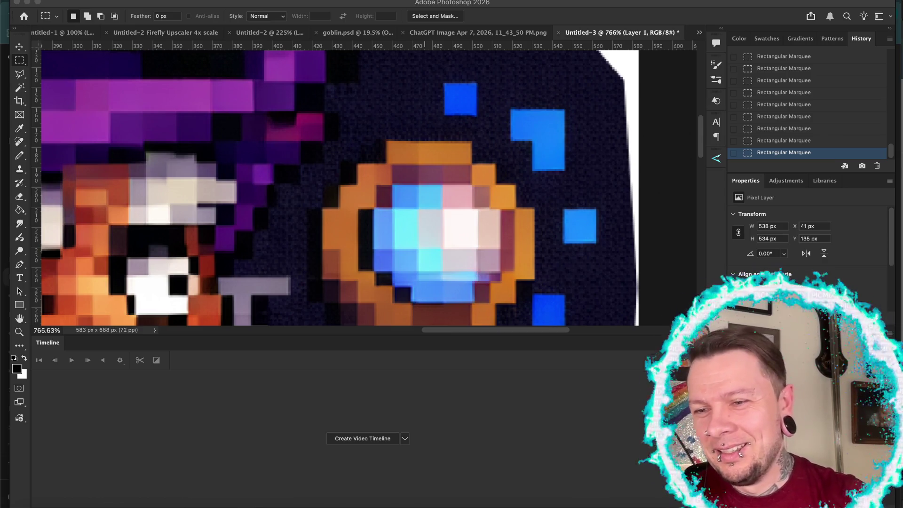
key(ctrl+h)
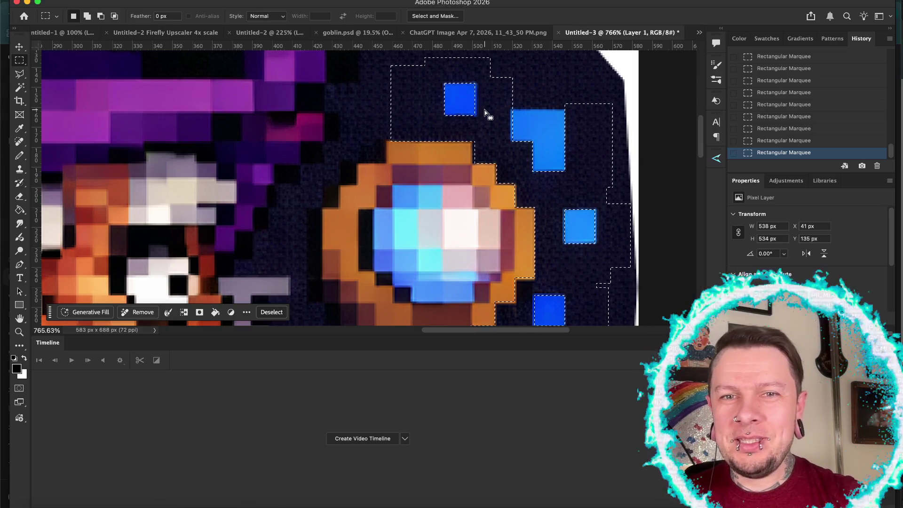
Add a block of background above the L-shaped blue square, undoing an accidental outline nudge
scroll(473, 221, up, 3)
drag(486, 179, 484, 215)
key(Left)
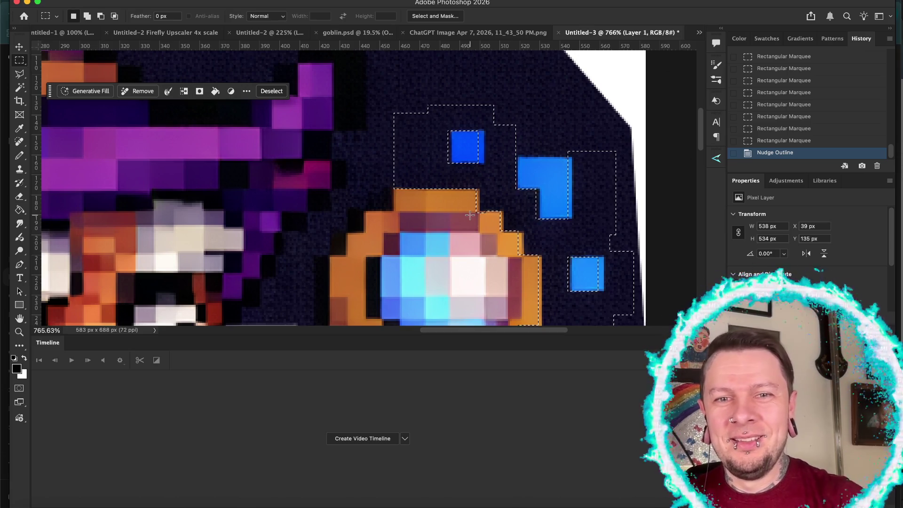
key(z)
key(ctrl+z)
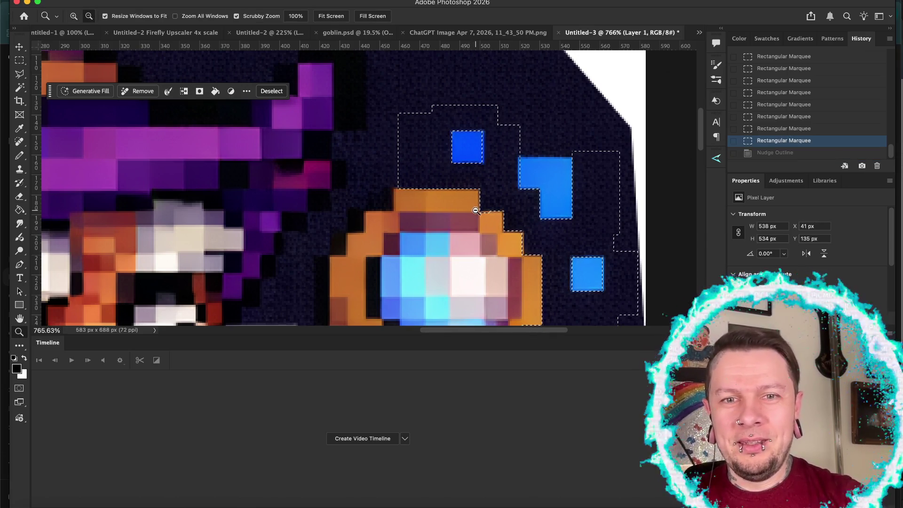
key(m)
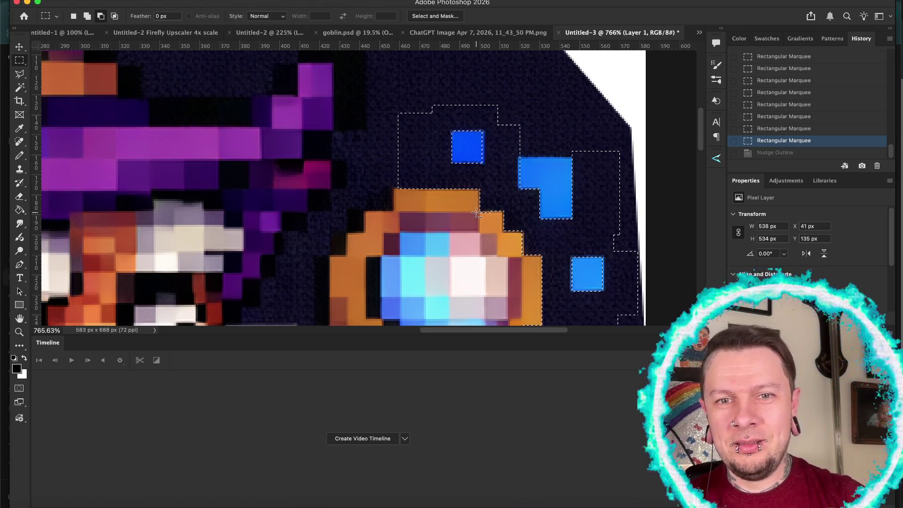
drag(498, 228, 497, 226)
mouse_move(507, 111)
mouse_down()
mouse_move(570, 135)
mouse_move(588, 157)
mouse_up()
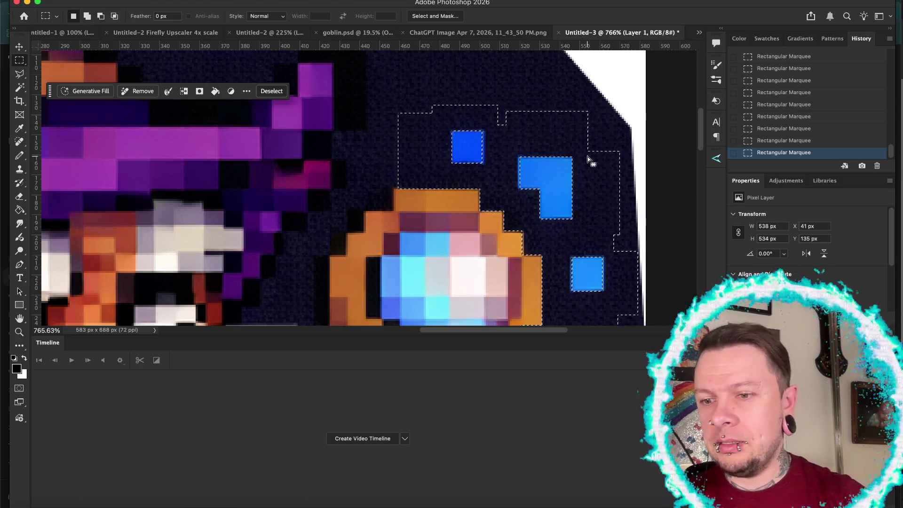
scroll(588, 157, left, 5)
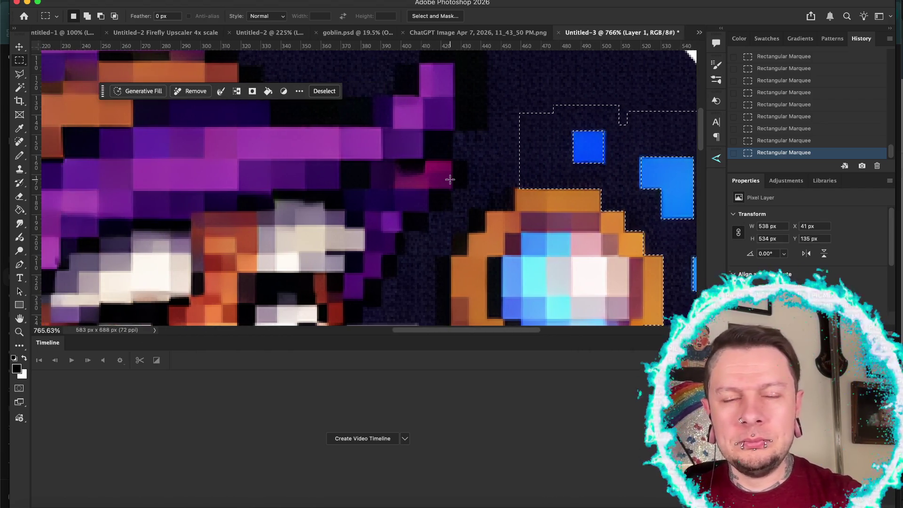
Add the dark background around the wizard's hand and beside his face to the selection
scroll(450, 180, down, 3)
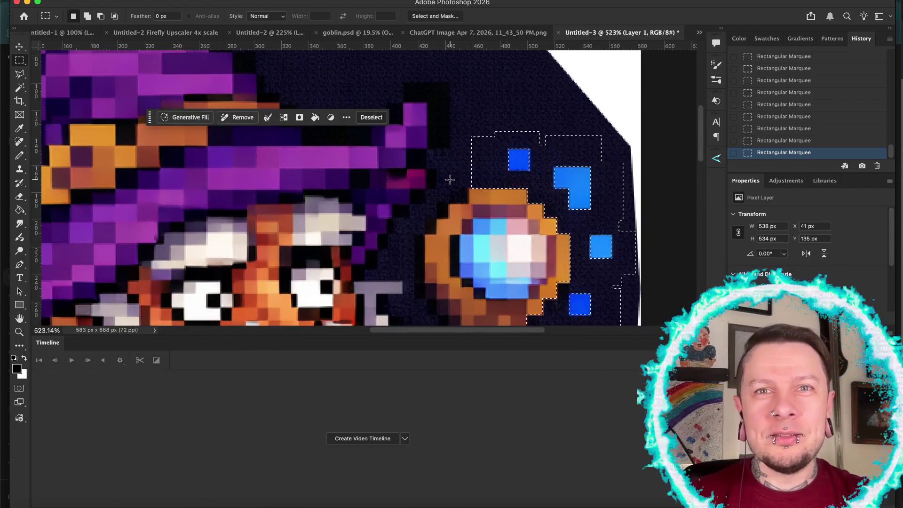
scroll(450, 179, down, 1)
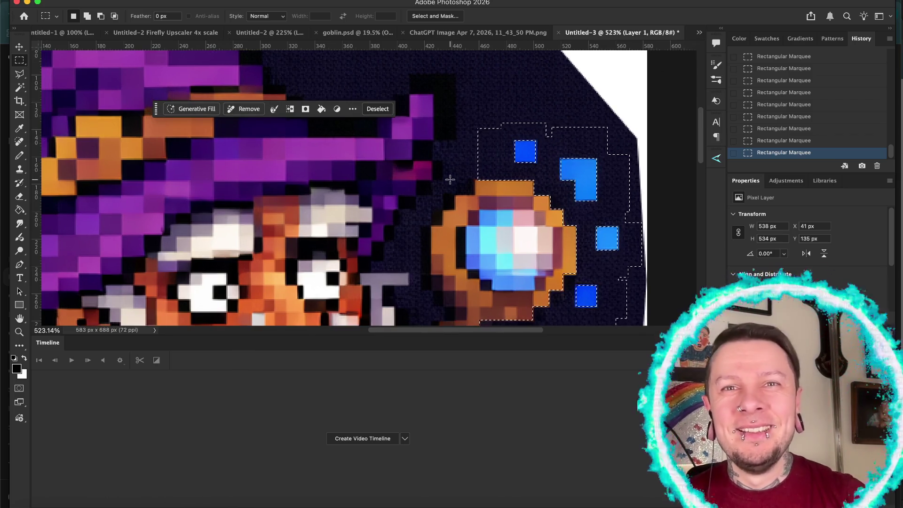
scroll(450, 179, down, 5)
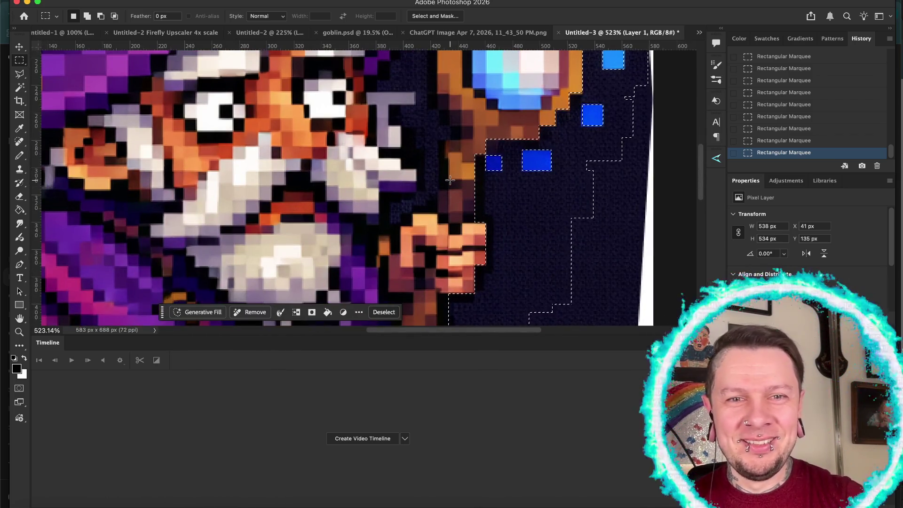
mouse_move(379, 190)
mouse_down()
mouse_move(415, 227)
mouse_move(381, 231)
mouse_move(400, 234)
mouse_up()
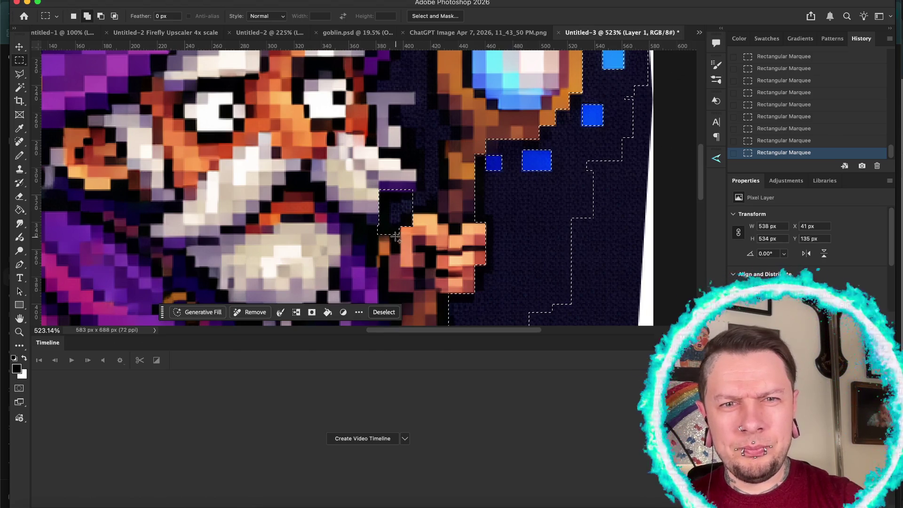
drag(394, 241, 401, 254)
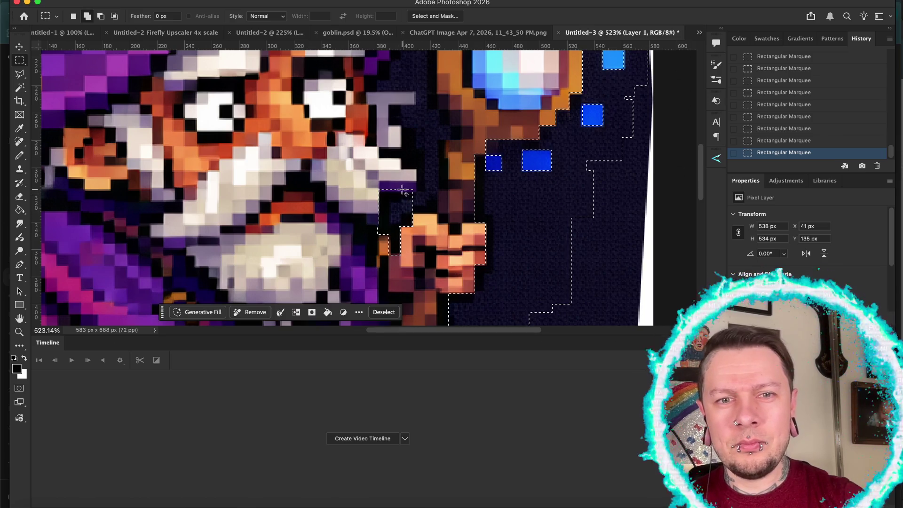
drag(407, 189, 436, 213)
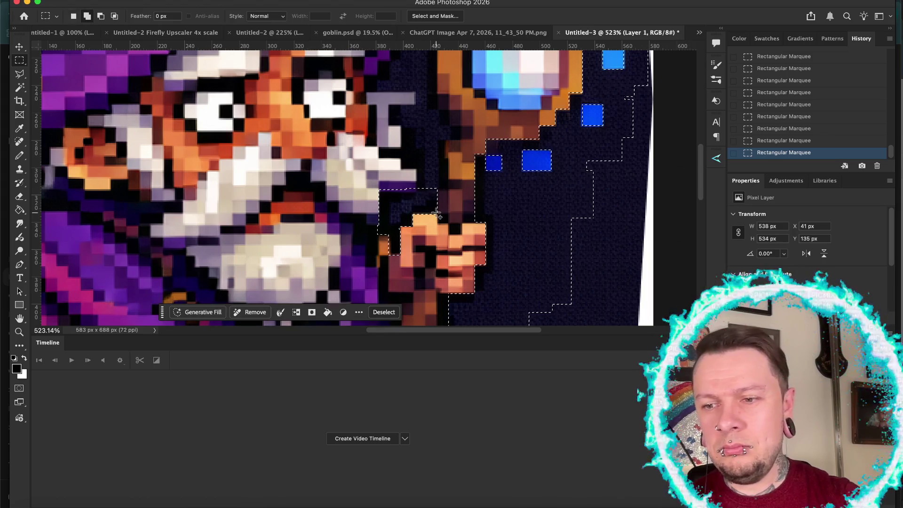
scroll(436, 213, up, 3)
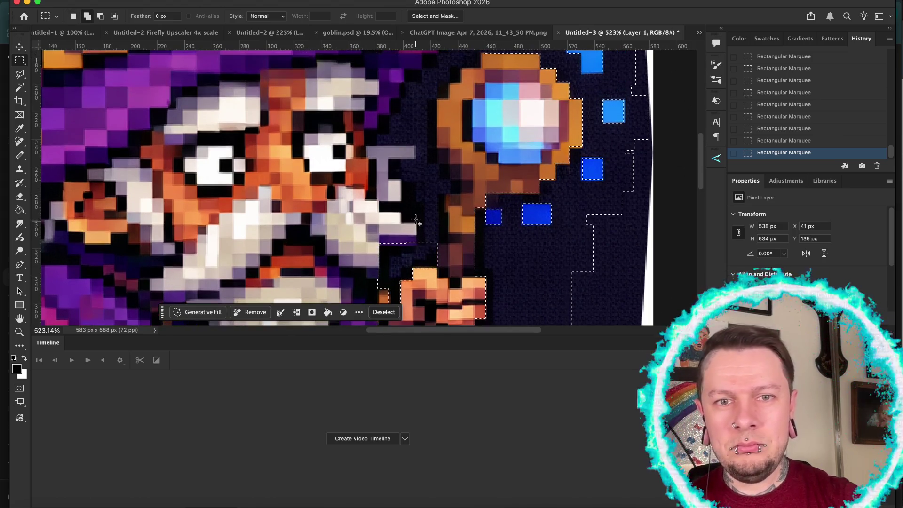
drag(417, 204, 437, 266)
drag(427, 189, 444, 215)
drag(401, 178, 435, 225)
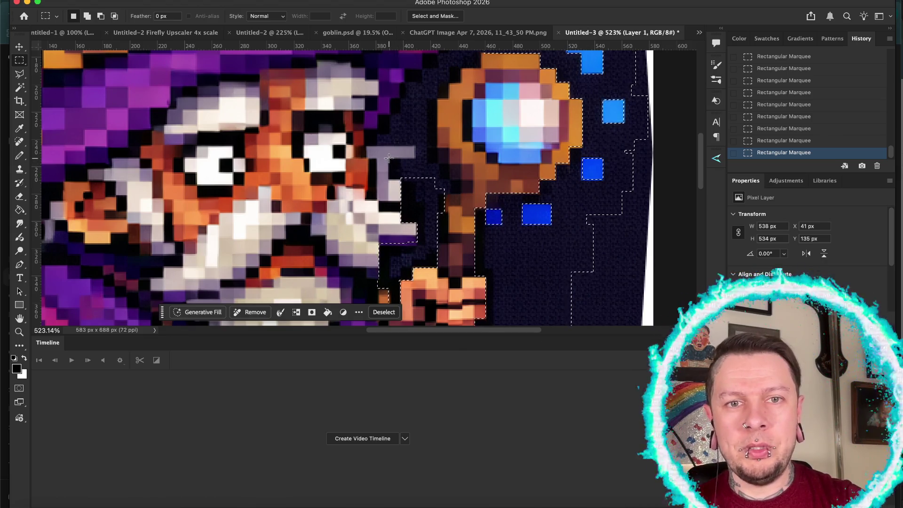
Shift-add the dark strip left of the staff and remaining patches near the staff and face
key(shift)
drag(390, 160, 442, 181)
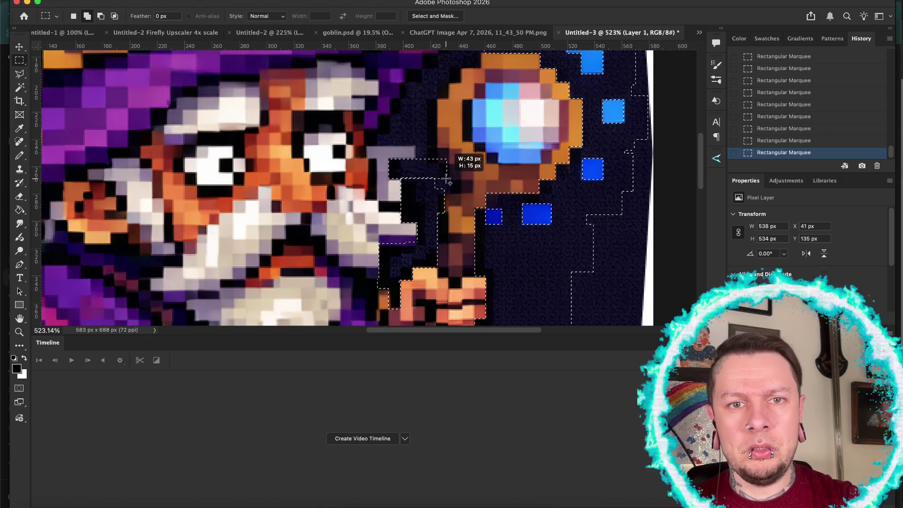
mouse_move(447, 179)
mouse_down()
mouse_move(447, 191)
mouse_move(448, 181)
mouse_move(462, 193)
mouse_up()
scroll(409, 197, up, 3)
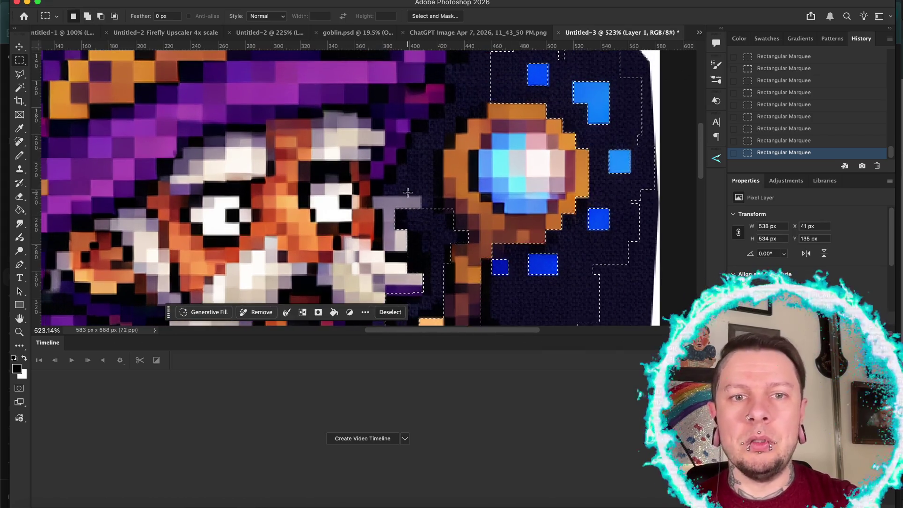
mouse_move(371, 179)
mouse_down()
mouse_move(430, 187)
mouse_move(443, 197)
mouse_move(431, 229)
mouse_move(442, 231)
mouse_up()
drag(440, 199, 451, 214)
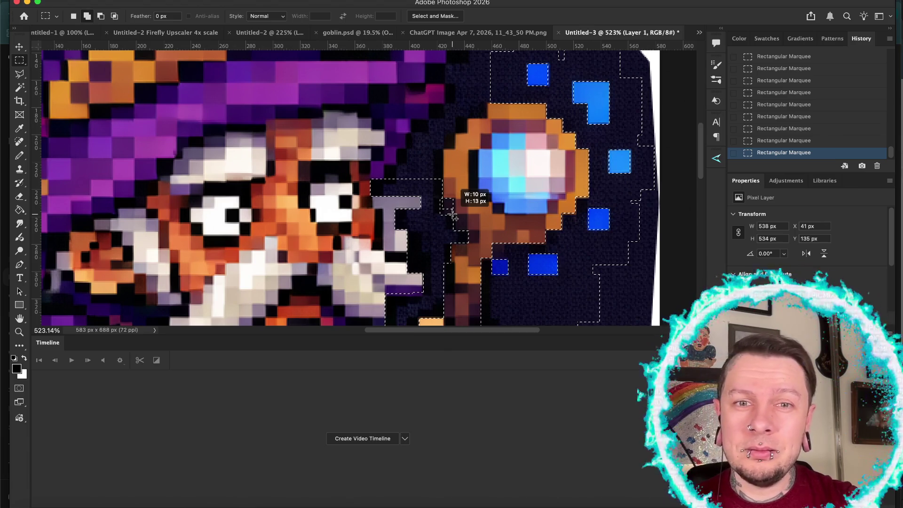
drag(457, 218, 457, 218)
scroll(434, 213, up, 3)
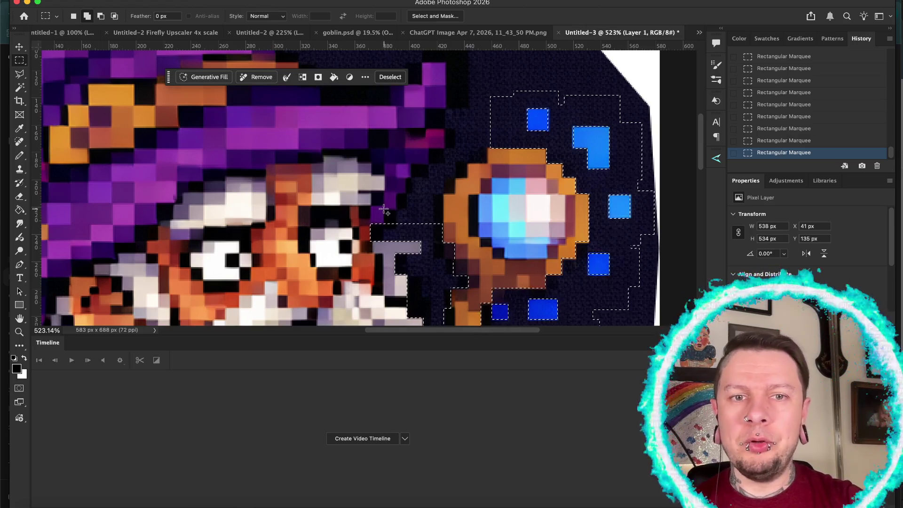
drag(384, 210, 384, 210)
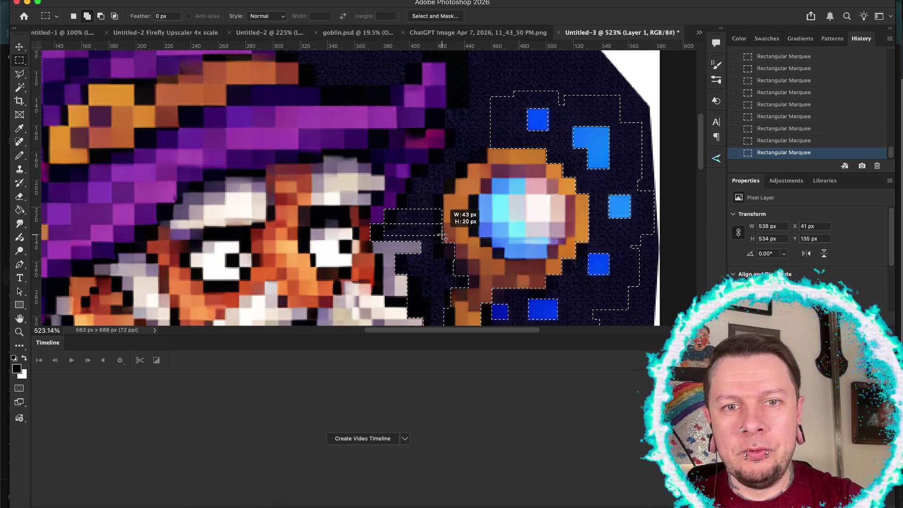
drag(444, 237, 444, 238)
drag(398, 194, 442, 224)
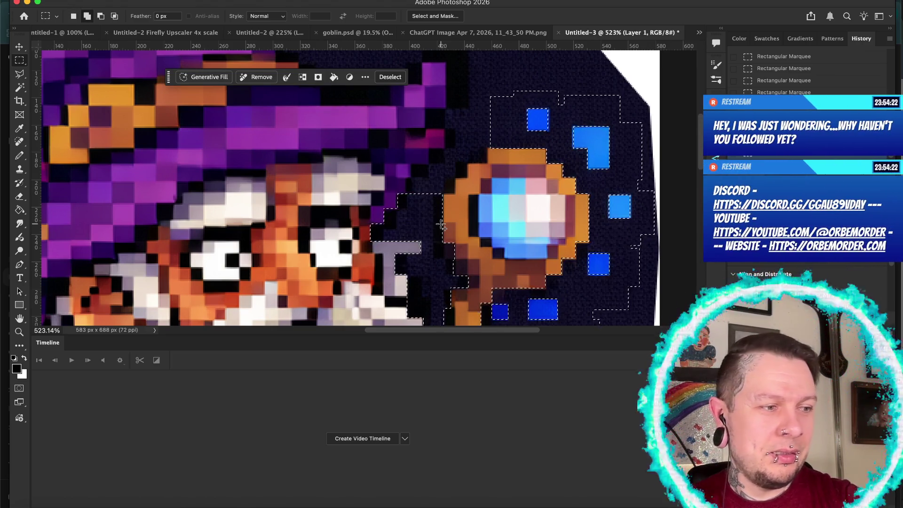
Extend the selection over the dark background beside and above the orb, toward the hat brim
drag(406, 179, 455, 194)
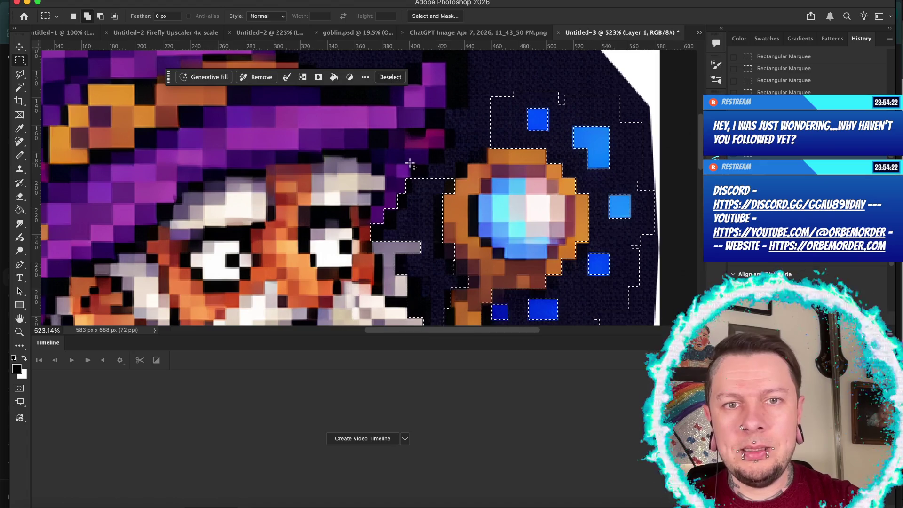
drag(411, 165, 454, 185)
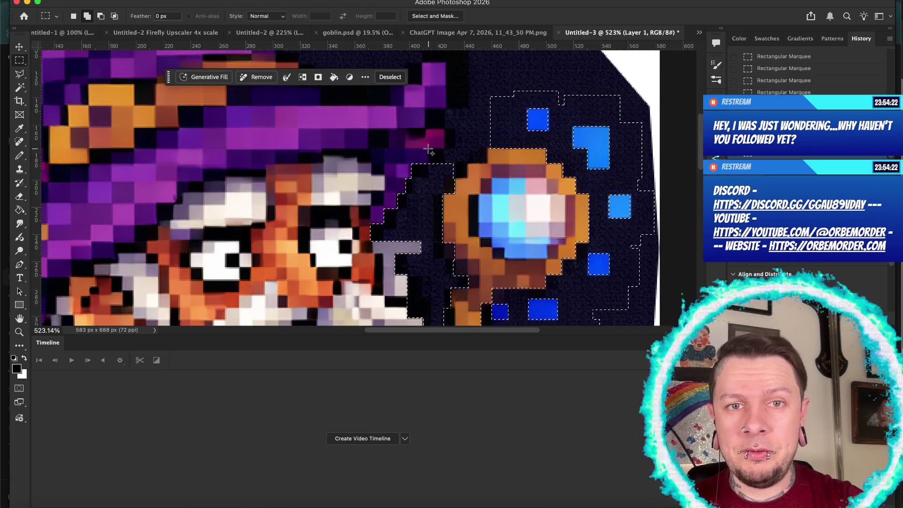
drag(431, 151, 432, 152)
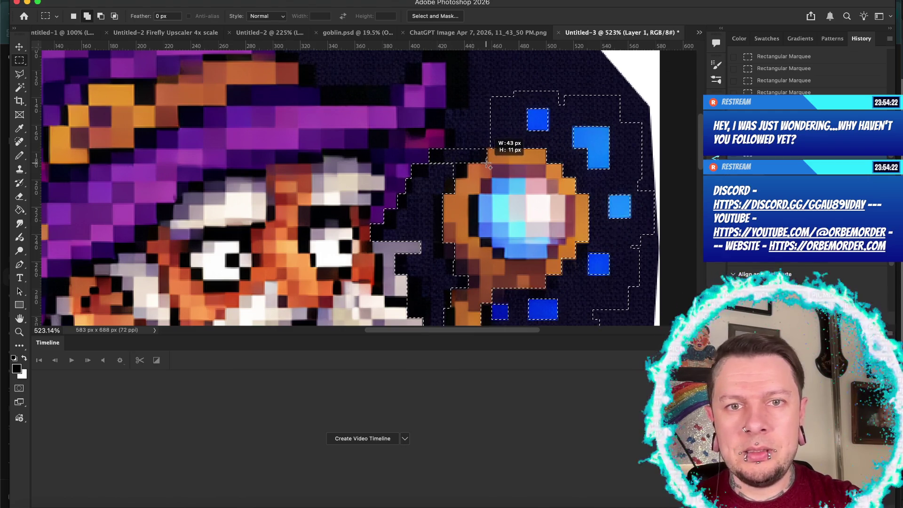
mouse_move(488, 165)
mouse_down()
mouse_move(452, 167)
mouse_move(469, 181)
mouse_up()
scroll(466, 178, up, 3)
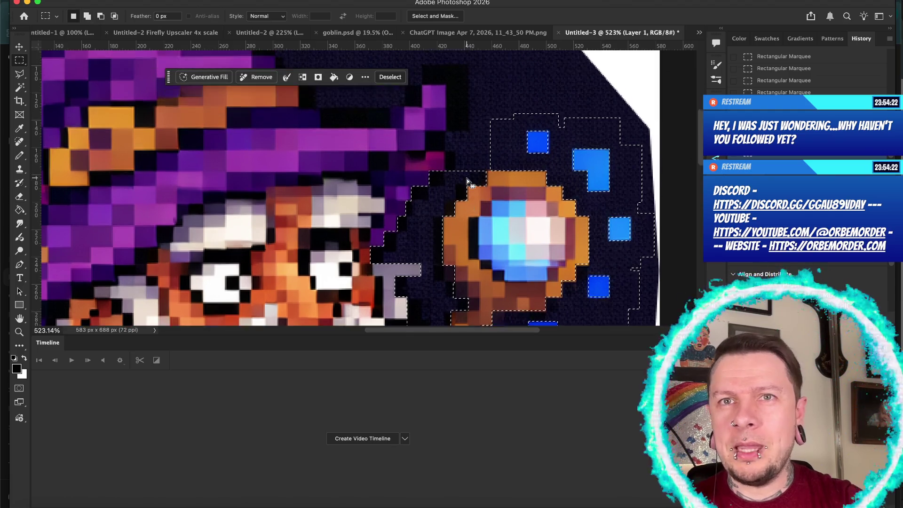
drag(445, 189, 503, 209)
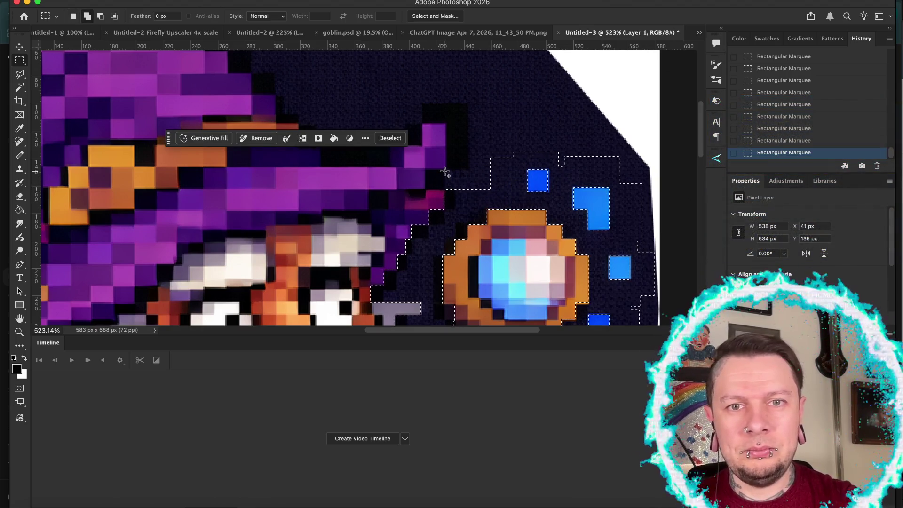
drag(445, 172, 445, 172)
drag(501, 197, 501, 198)
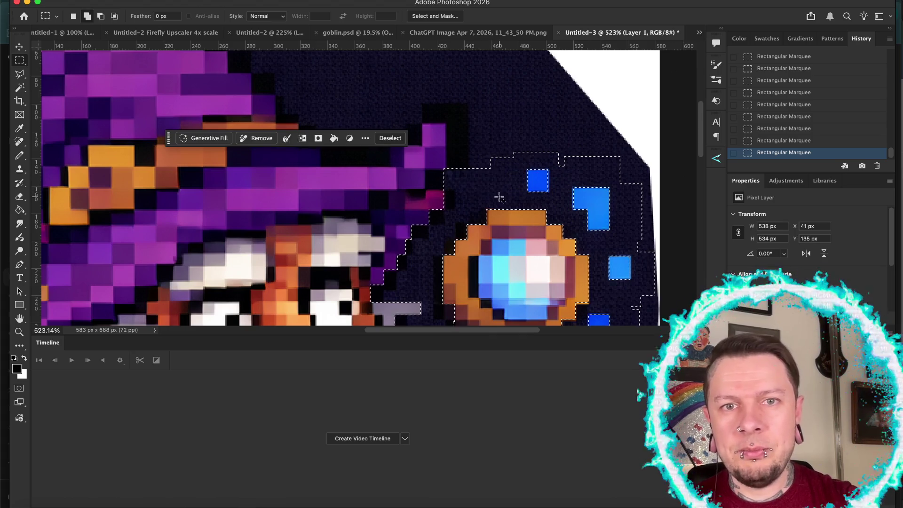
drag(446, 106, 464, 156)
drag(498, 187, 517, 188)
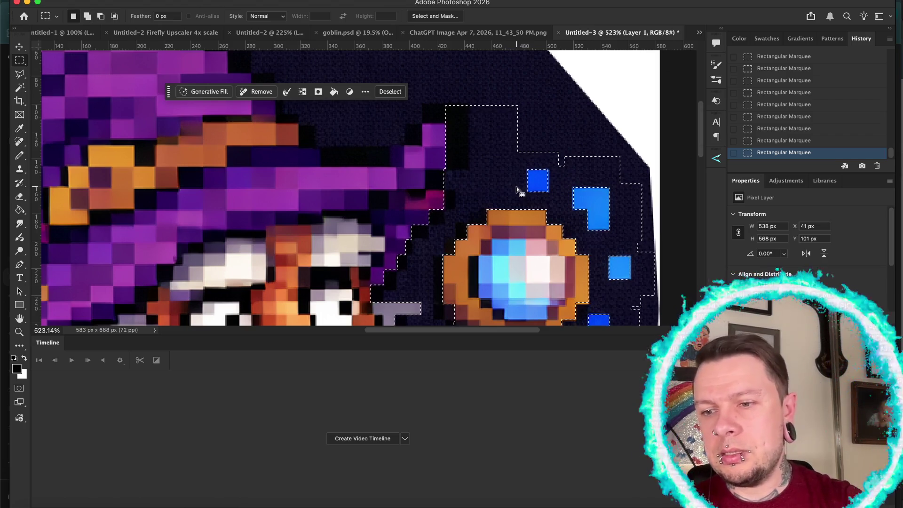
Add the dark background around the hat brim, including the notches near the brim tip
scroll(517, 187, up, 5)
scroll(517, 187, left, 2)
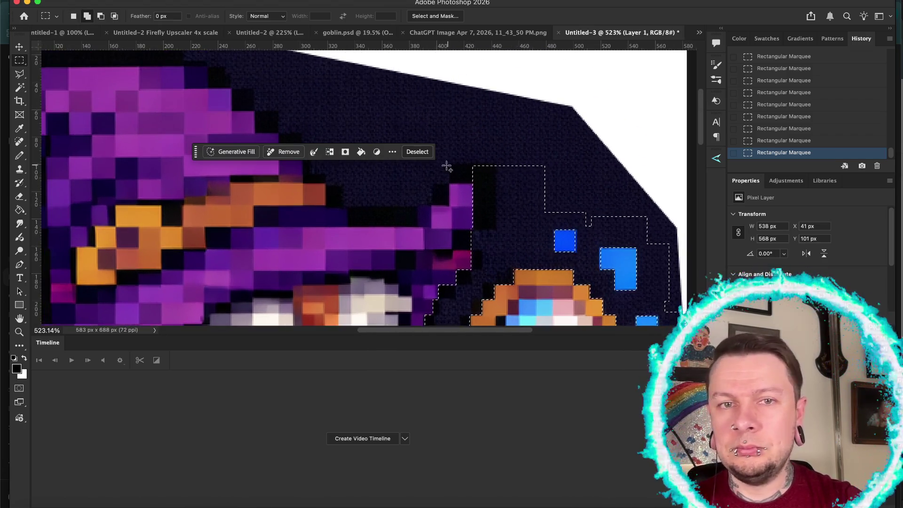
drag(504, 151, 503, 151)
mouse_move(433, 183)
mouse_down()
mouse_move(423, 181)
mouse_move(448, 206)
mouse_up()
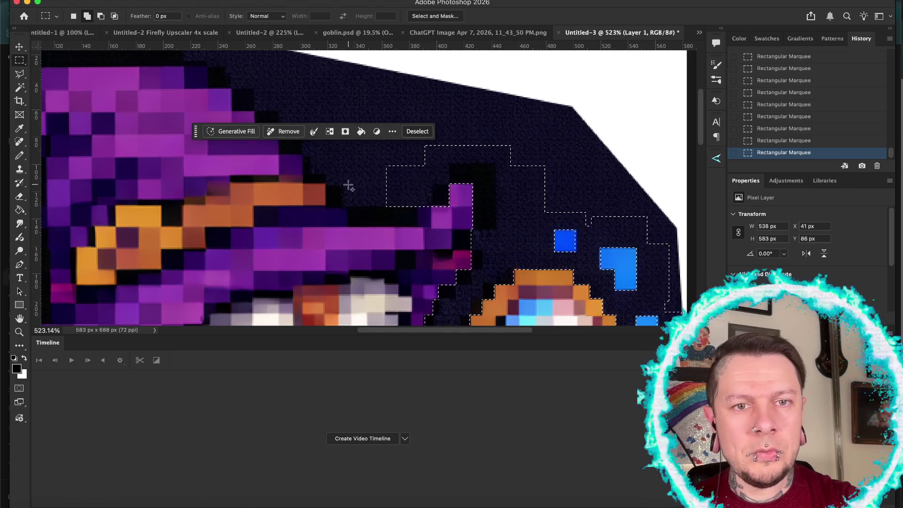
drag(347, 196, 419, 226)
scroll(419, 225, up, 3)
scroll(419, 225, left, 3)
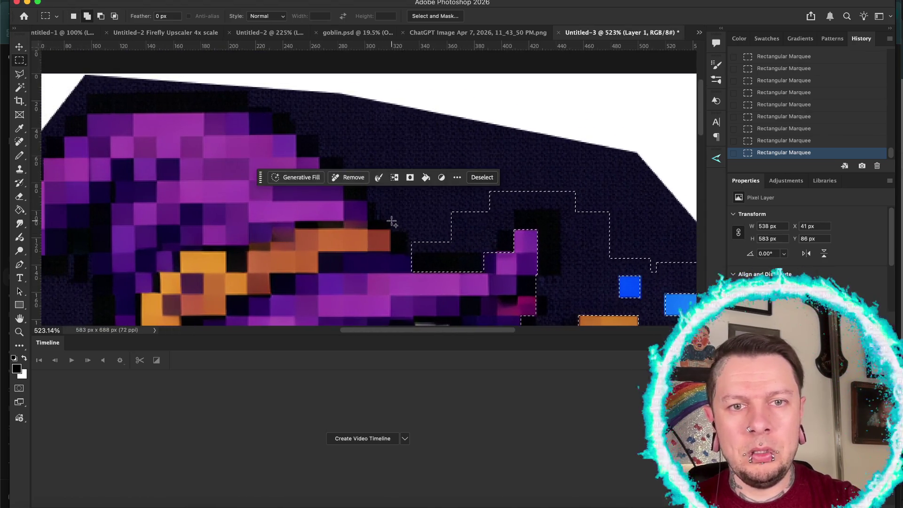
drag(391, 219, 391, 219)
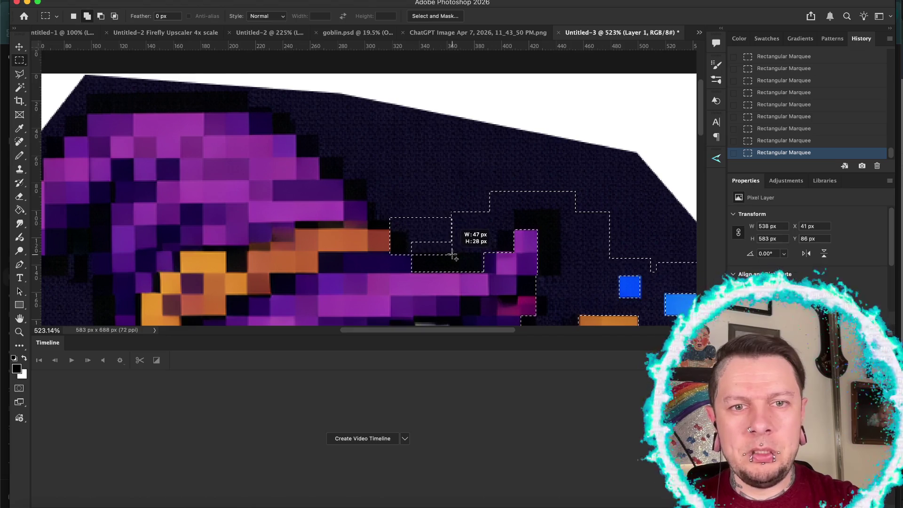
drag(454, 252, 453, 253)
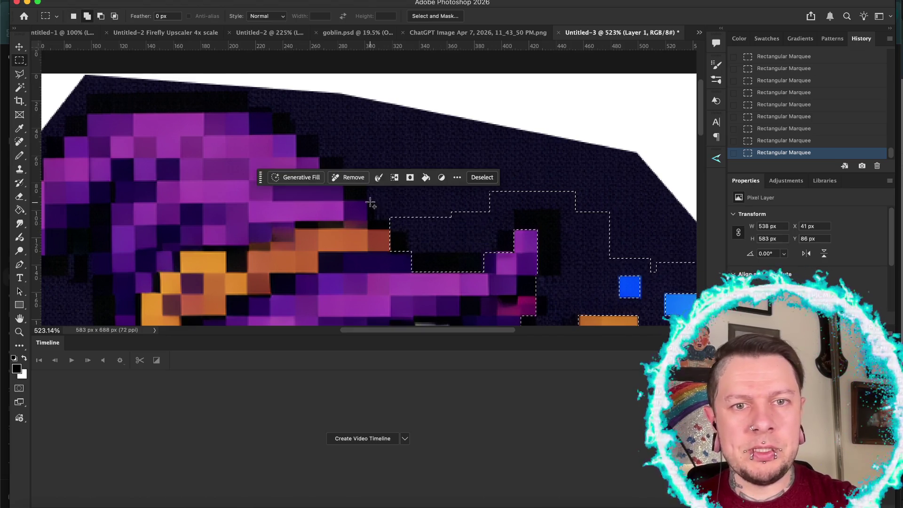
drag(367, 196, 367, 201)
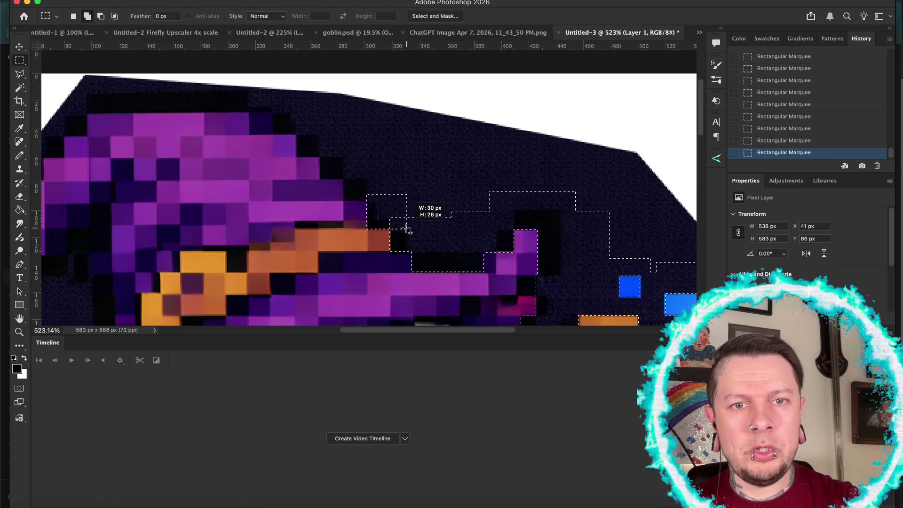
drag(407, 229, 407, 230)
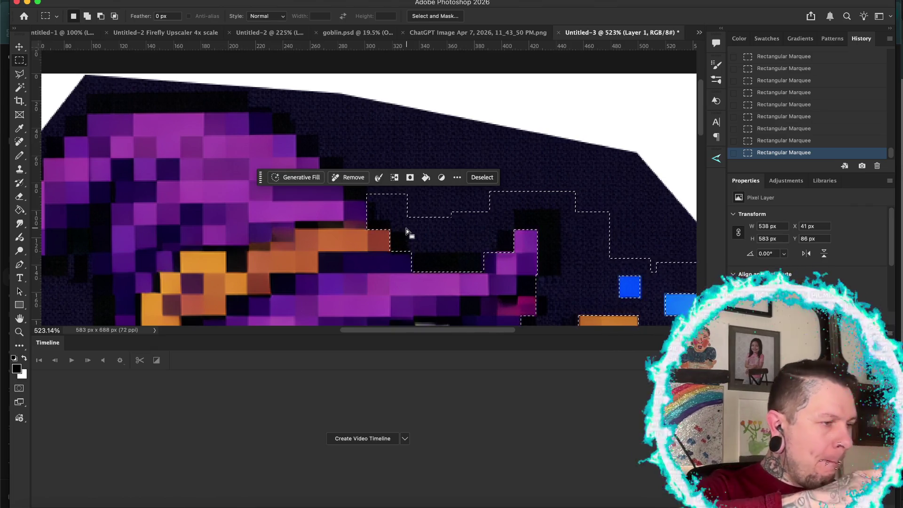
Add stepped boxes of background above the hat tip and along its upper edge to the crown
scroll(407, 231, up, 3)
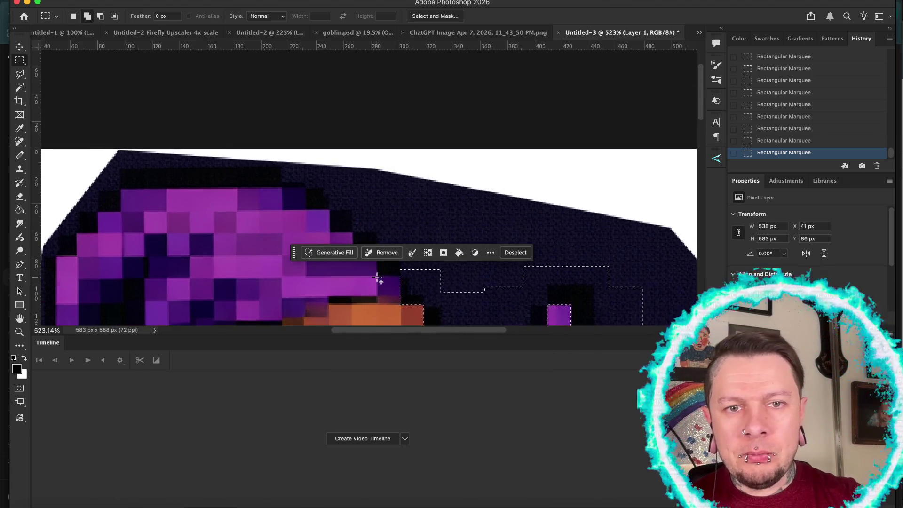
drag(376, 277, 440, 232)
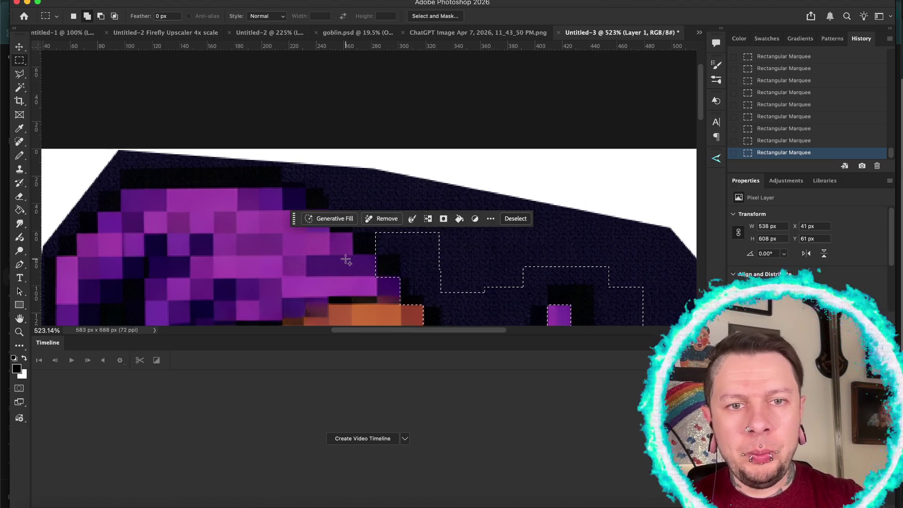
drag(353, 255, 416, 209)
drag(330, 233, 396, 184)
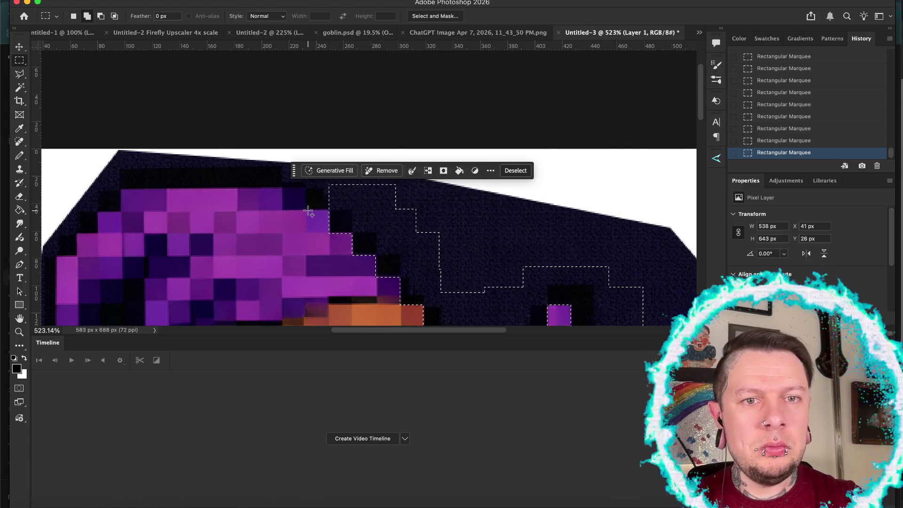
mouse_move(306, 209)
mouse_down()
mouse_move(359, 146)
mouse_move(352, 169)
mouse_up()
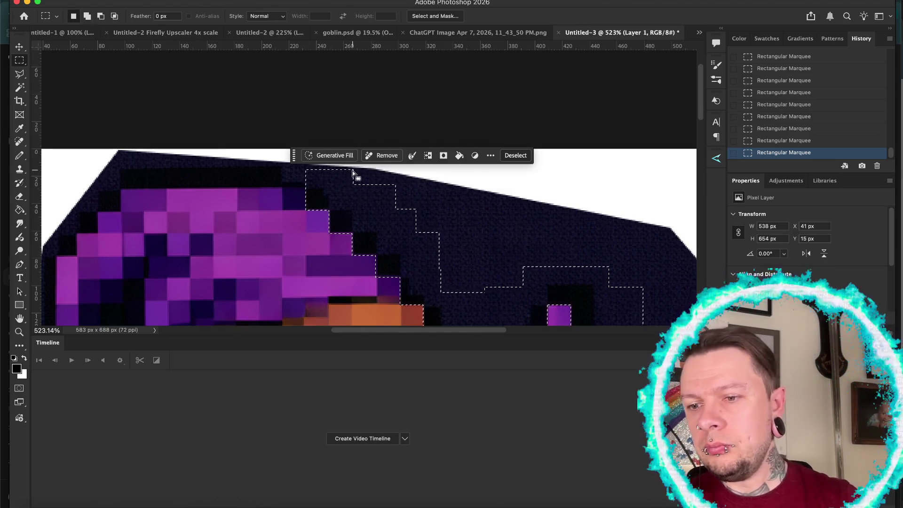
scroll(352, 170, up, 5)
scroll(353, 170, left, 5)
scroll(352, 170, left, 1)
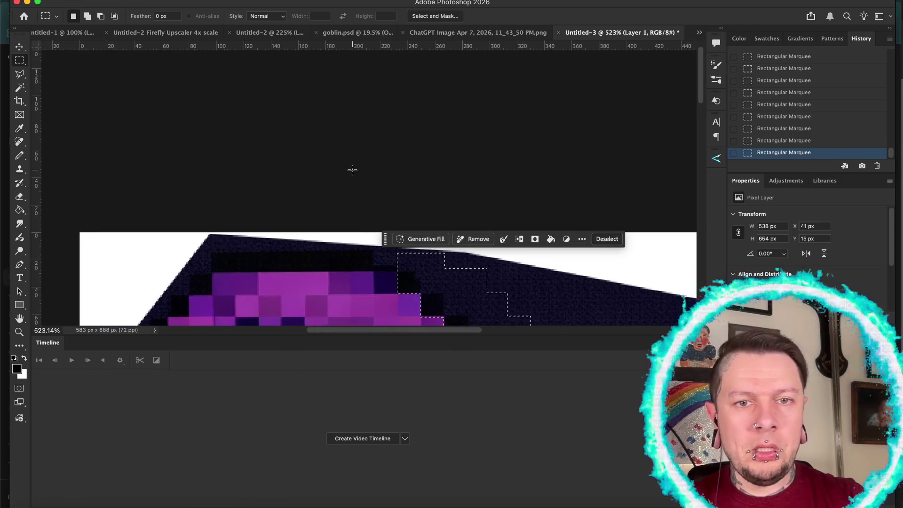
Add the background strip above the hat and the corner at the hat's upper left
mouse_move(152, 232)
mouse_down()
mouse_move(403, 252)
mouse_move(418, 259)
mouse_move(413, 272)
mouse_up()
scroll(166, 233, down, 3)
scroll(167, 233, left, 1)
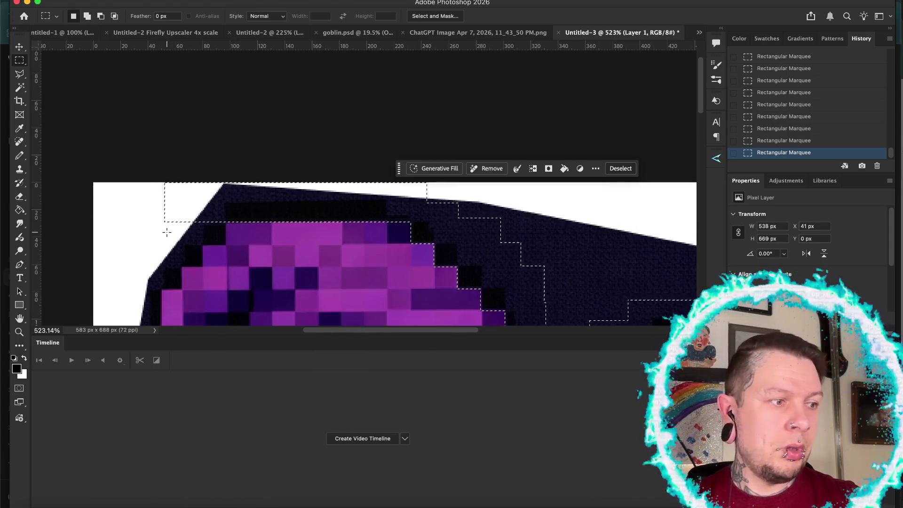
drag(138, 204, 226, 245)
scroll(188, 240, down, 2)
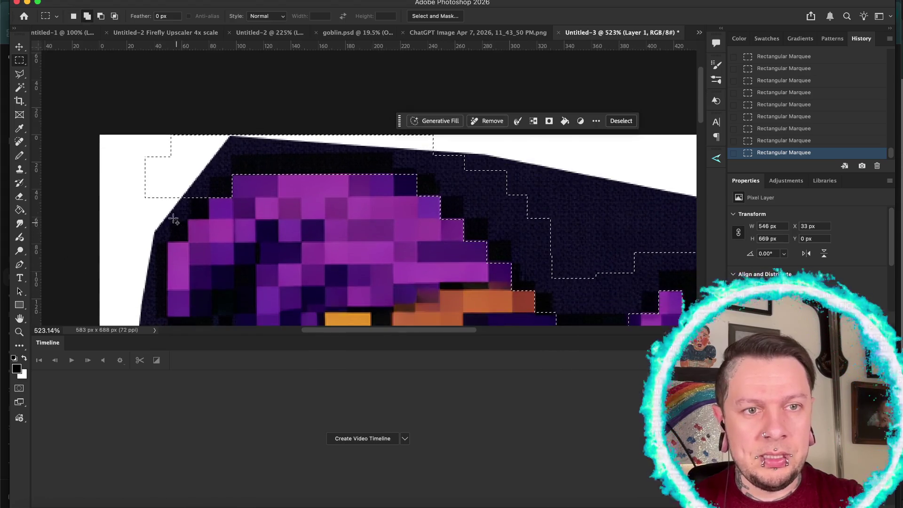
mouse_move(154, 180)
mouse_down()
mouse_move(199, 198)
mouse_move(210, 222)
mouse_up()
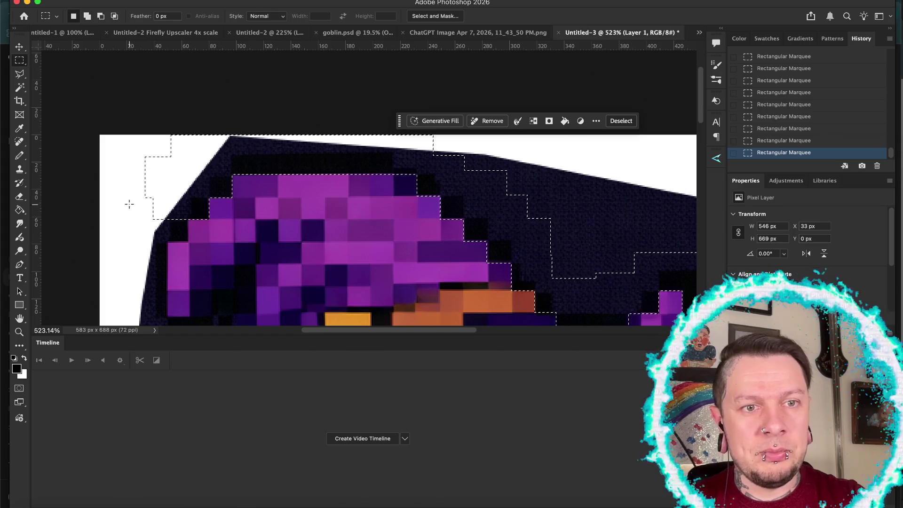
drag(127, 203, 188, 243)
scroll(155, 224, down, 5)
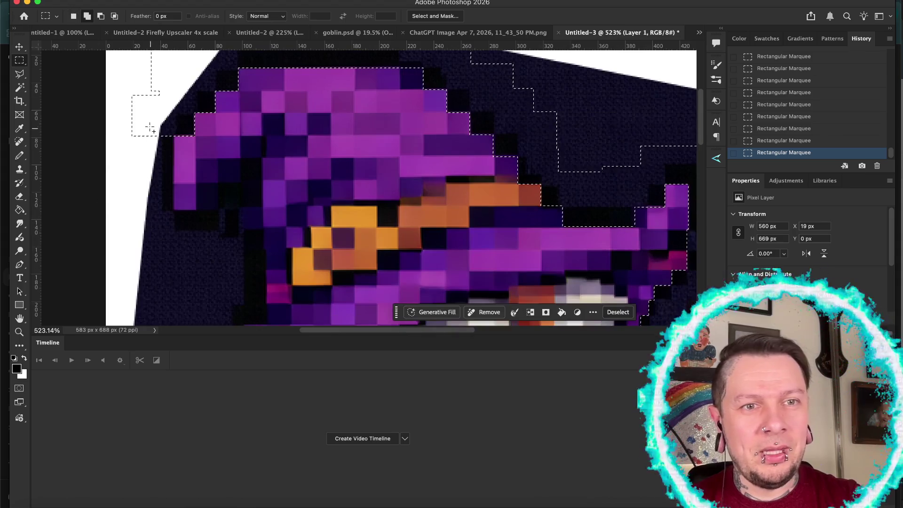
Add a tall strip left of the hat and the patches beneath its left brim edge
mouse_move(138, 118)
mouse_down()
mouse_move(174, 207)
mouse_move(173, 238)
mouse_move(170, 212)
mouse_move(240, 279)
mouse_up()
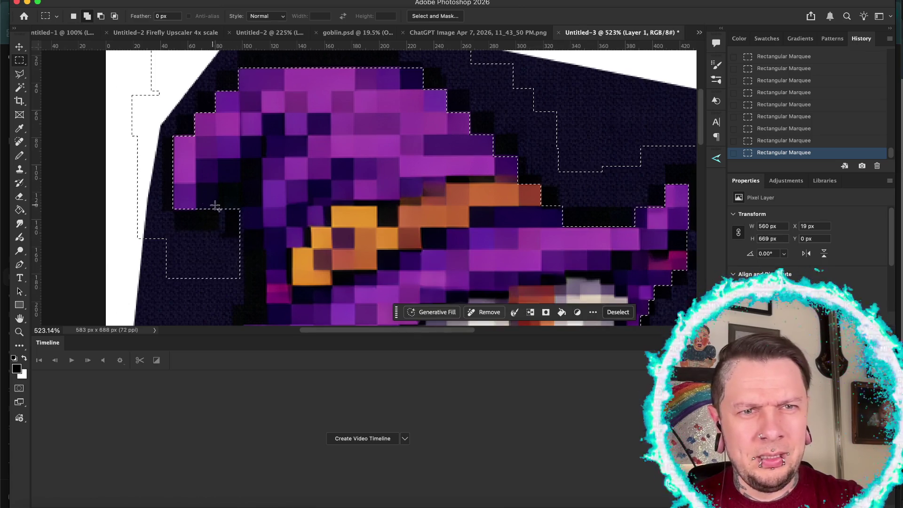
mouse_move(217, 185)
mouse_down()
mouse_move(256, 196)
mouse_move(261, 207)
mouse_up()
drag(241, 161, 262, 185)
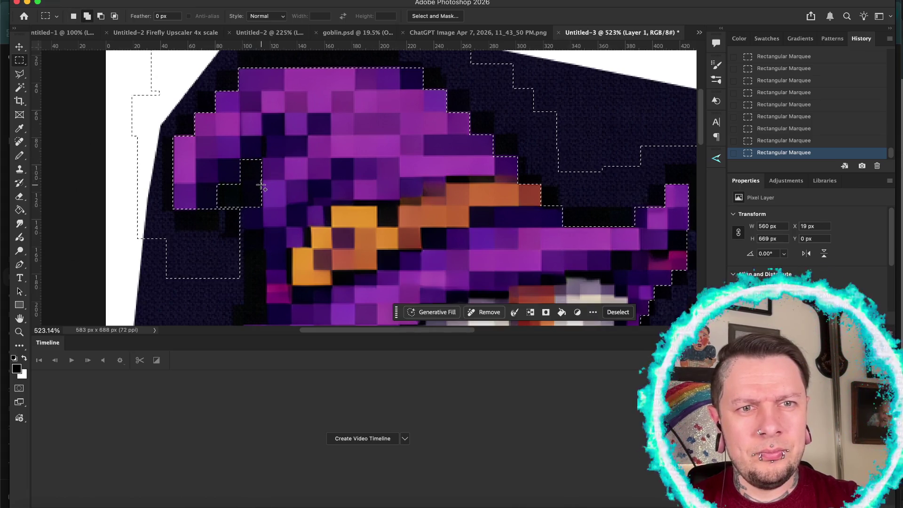
drag(216, 203, 240, 264)
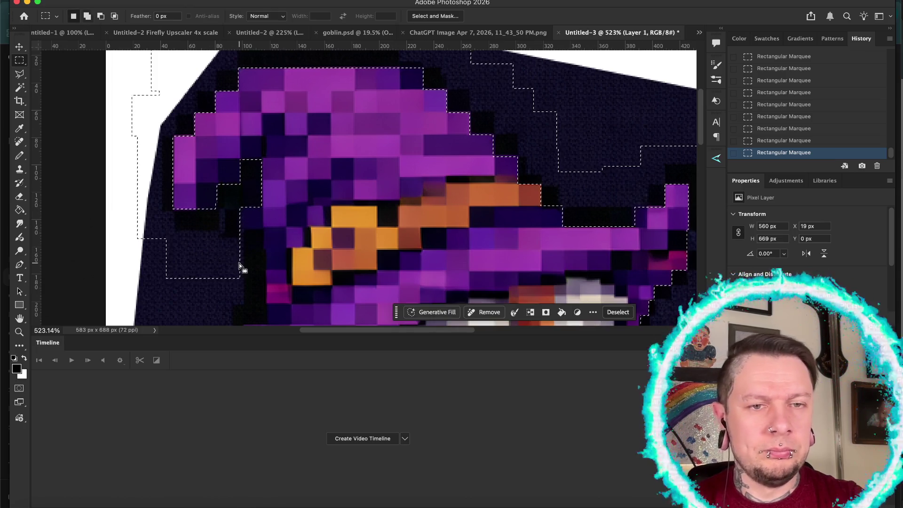
scroll(241, 259, down, 5)
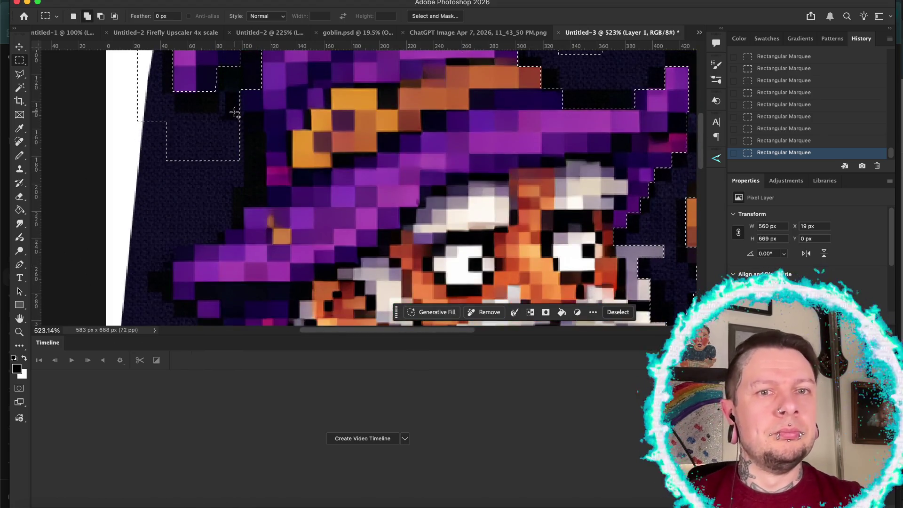
Add the dark background left of the hat brim and the small gaps and notches near it
scroll(235, 113, up, 3)
drag(234, 156, 271, 279)
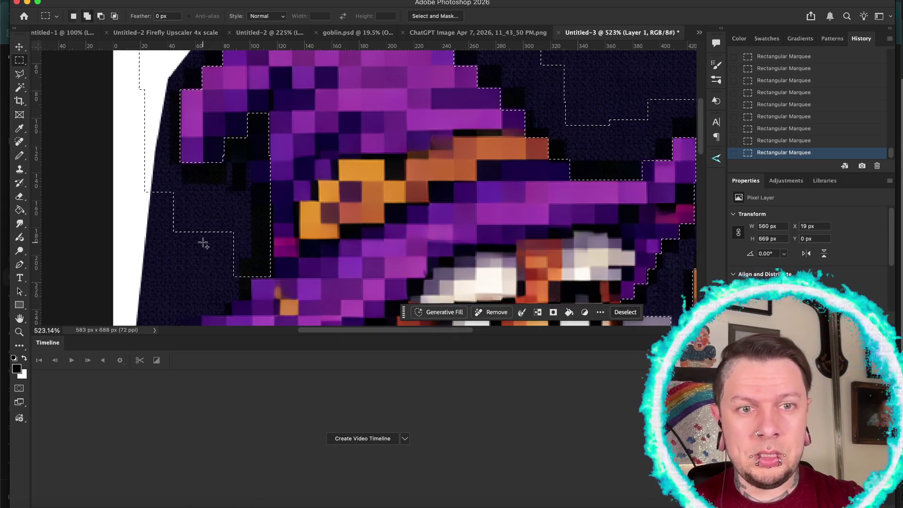
scroll(202, 243, down, 2)
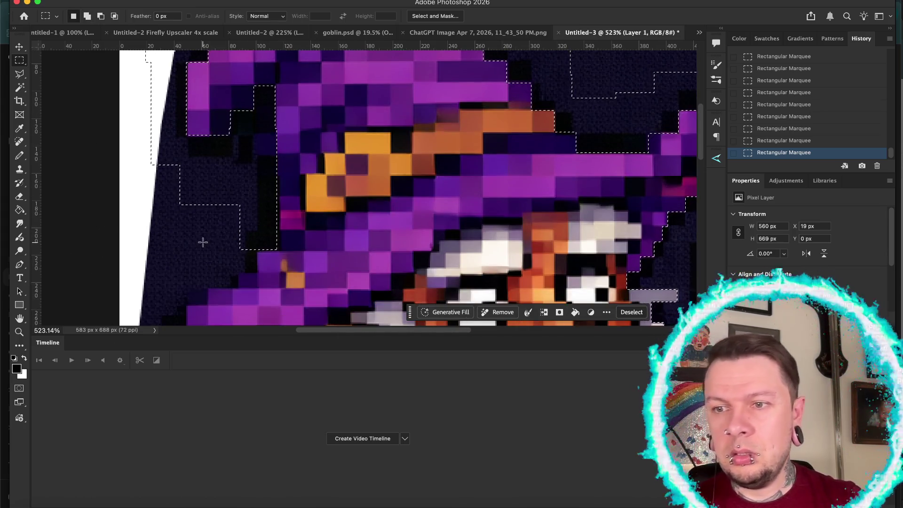
scroll(203, 243, down, 1)
scroll(203, 242, left, 1)
key(shift)
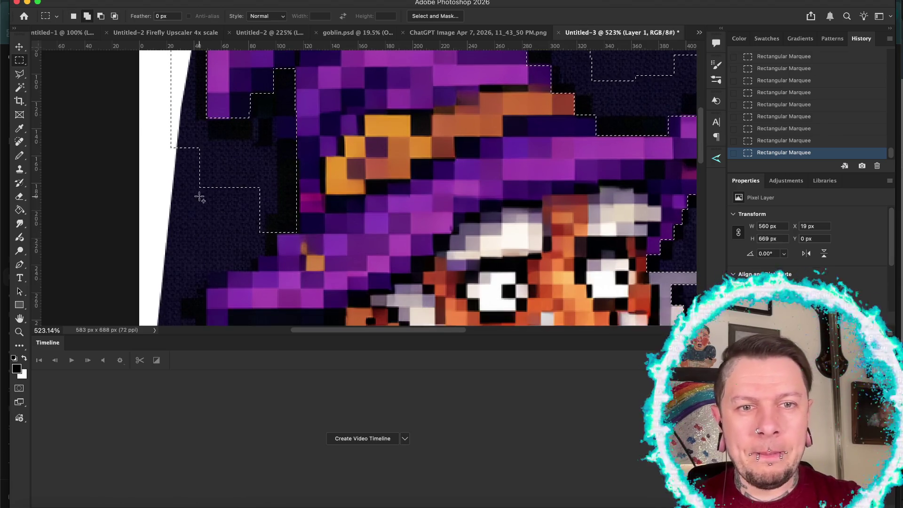
drag(267, 251, 274, 255)
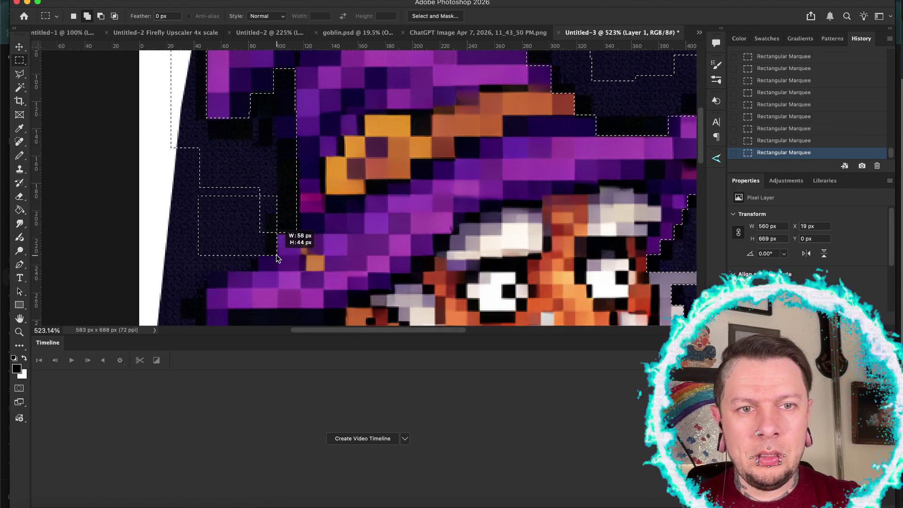
drag(277, 258, 277, 256)
drag(249, 166, 259, 168)
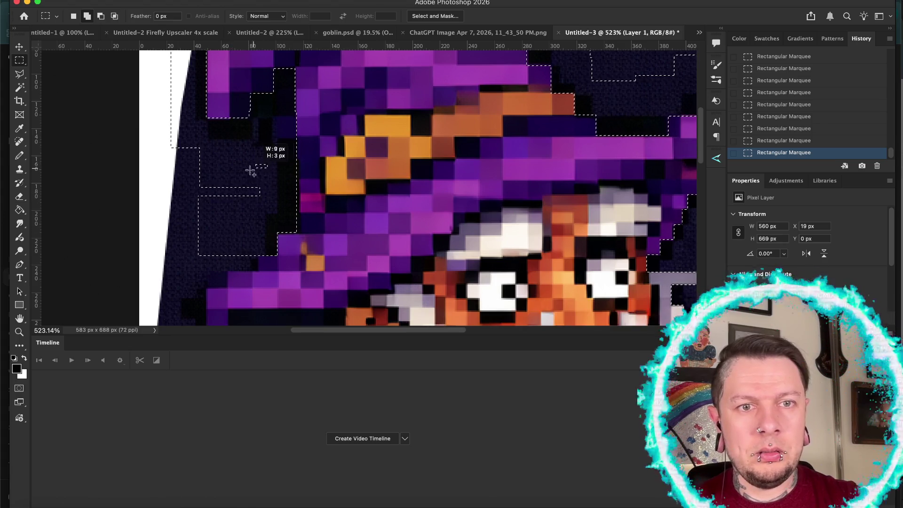
drag(187, 203, 186, 203)
scroll(187, 207, down, 3)
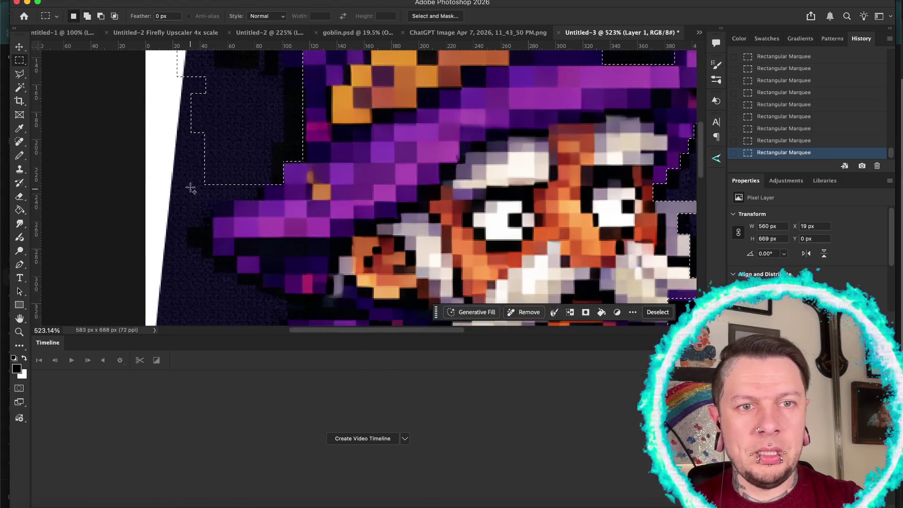
drag(264, 201, 264, 201)
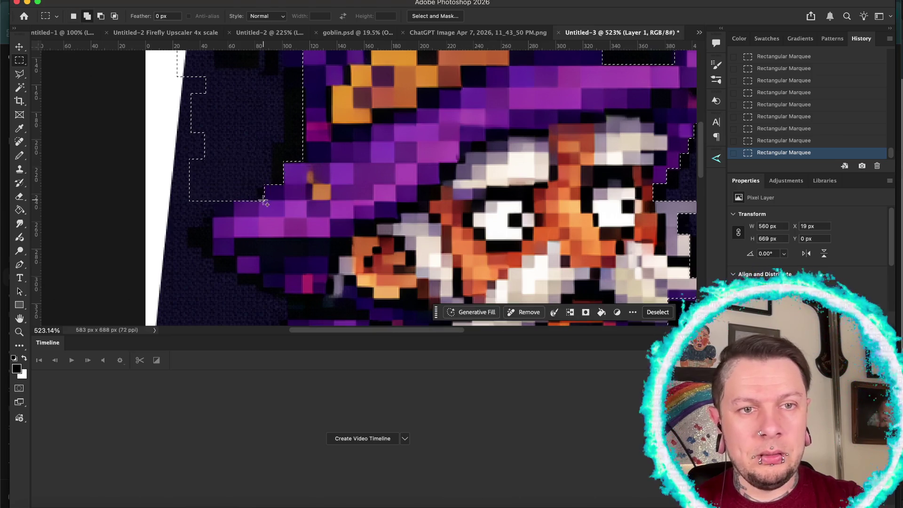
drag(178, 187, 233, 217)
drag(175, 188, 182, 238)
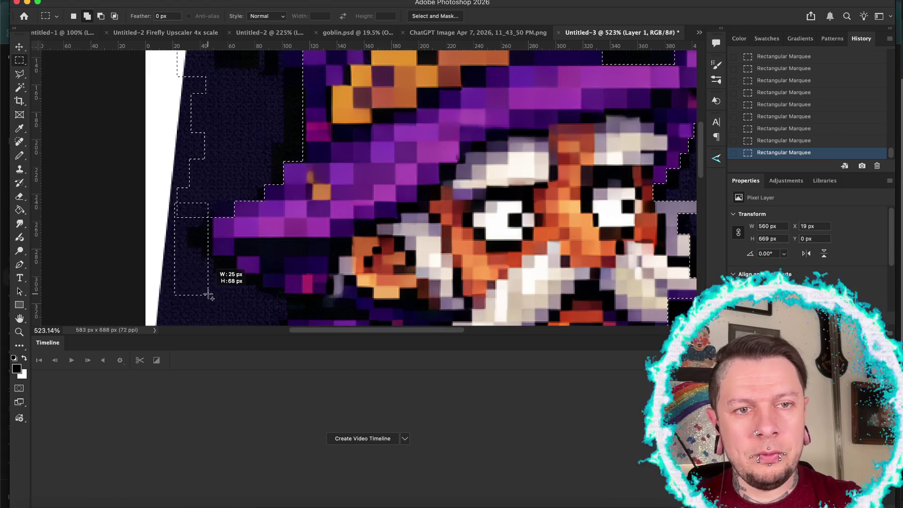
drag(212, 294, 211, 293)
scroll(210, 293, down, 5)
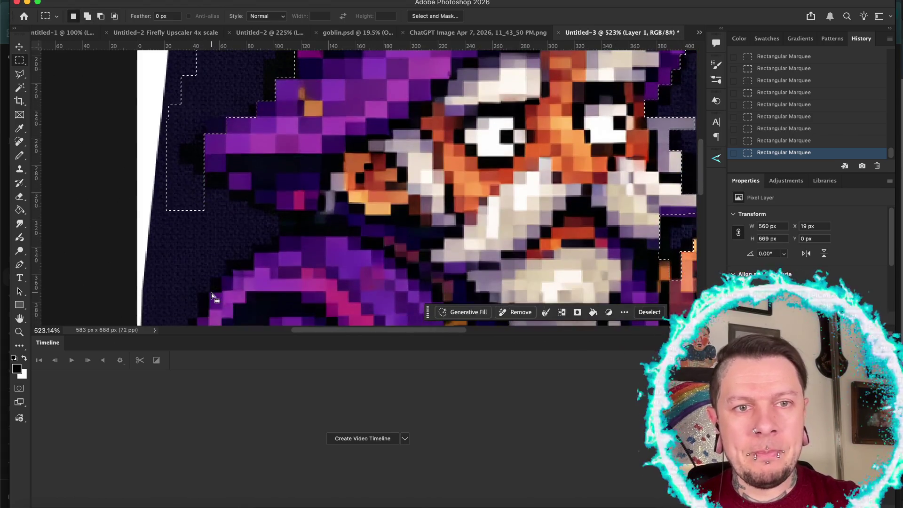
Add the background patches around the purple sleeve and beside the robe's curve
drag(200, 173, 208, 187)
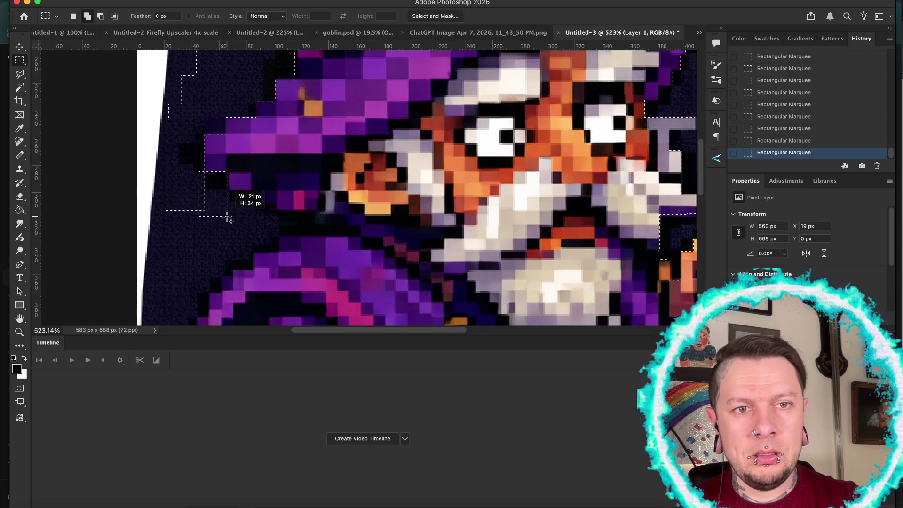
drag(228, 217, 225, 192)
drag(250, 221, 242, 205)
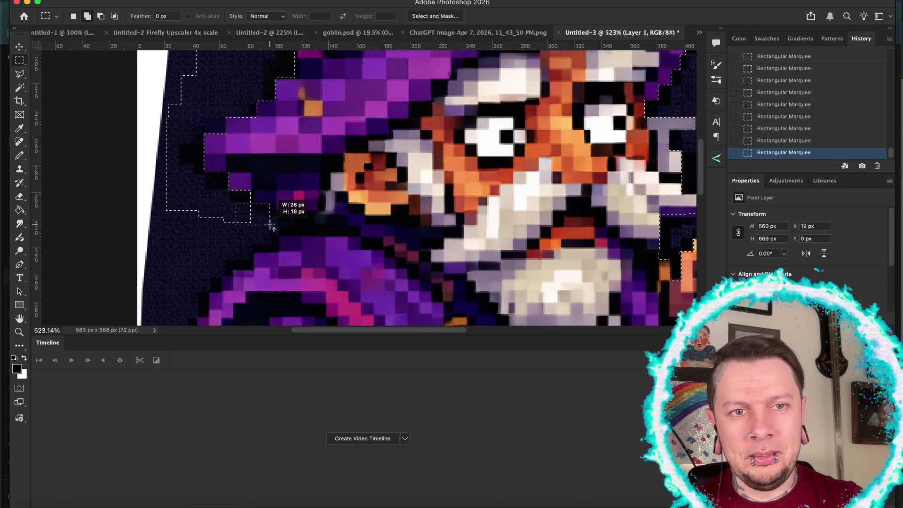
drag(276, 250, 277, 249)
scroll(207, 218, down, 5)
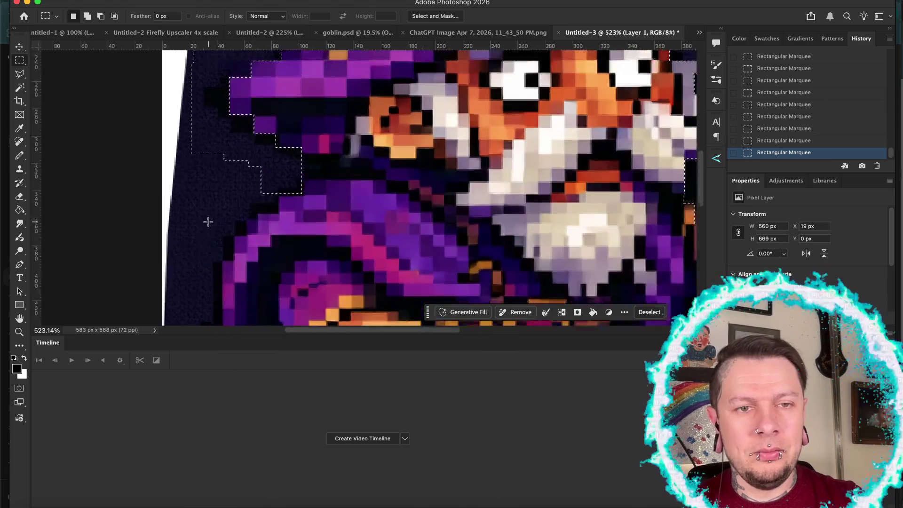
mouse_move(277, 192)
mouse_down()
mouse_move(287, 193)
mouse_move(271, 166)
mouse_up()
scroll(212, 159, down, 2)
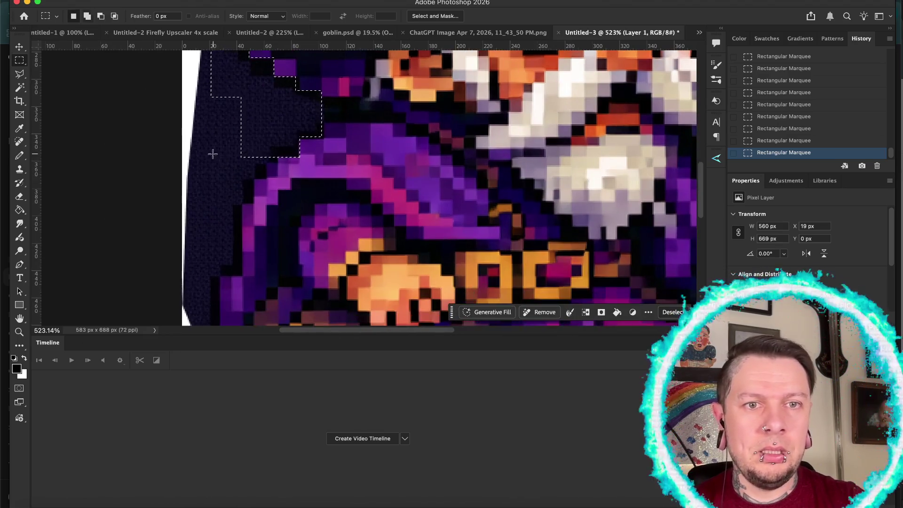
mouse_move(266, 177)
mouse_down()
mouse_move(241, 184)
mouse_move(254, 204)
mouse_up()
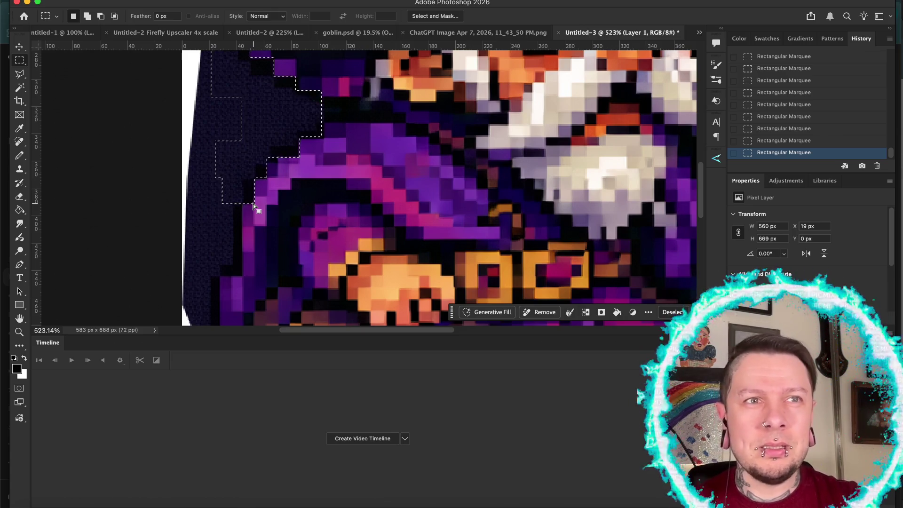
Add narrow strips along the robe's left edge down to the background beside the boots
scroll(253, 204, down, 3)
scroll(253, 204, left, 3)
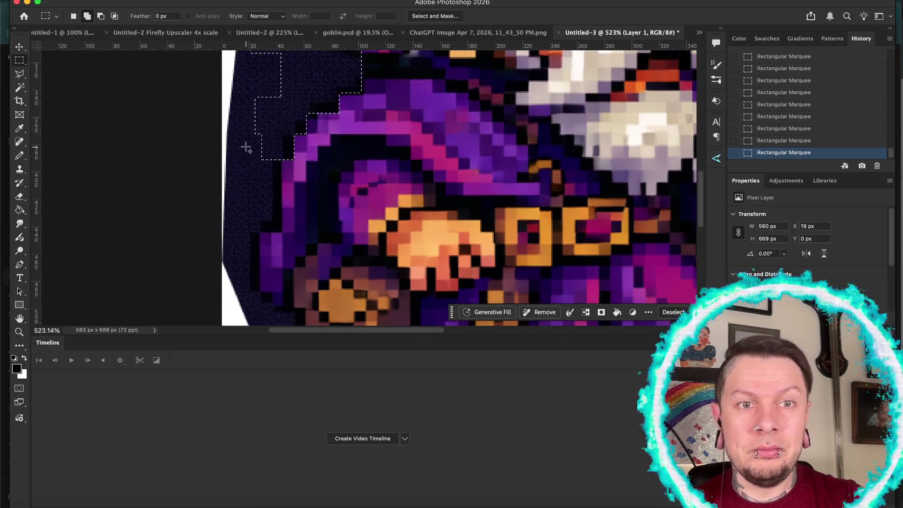
drag(245, 145, 259, 193)
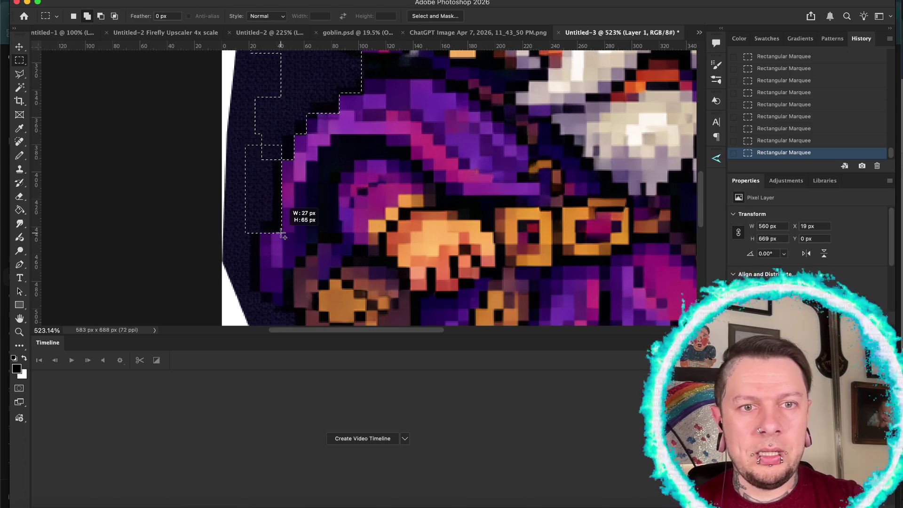
drag(282, 231, 281, 232)
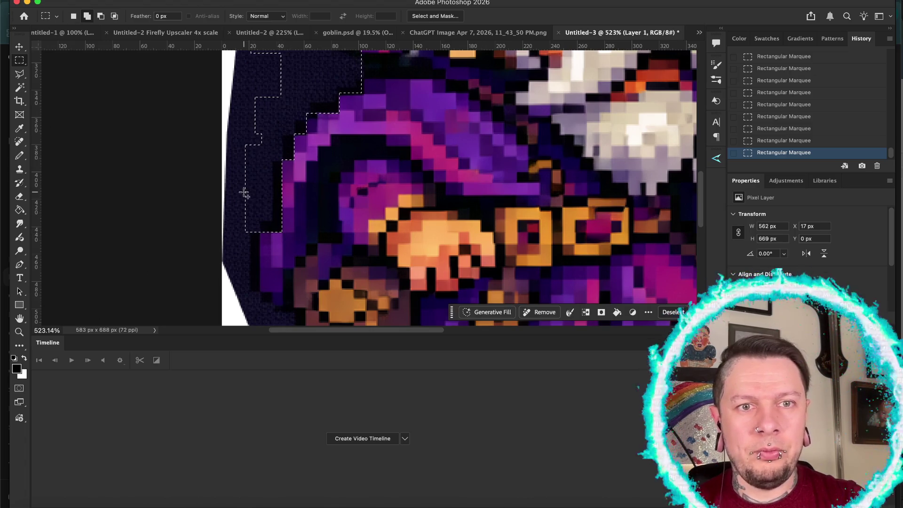
scroll(244, 193, down, 3)
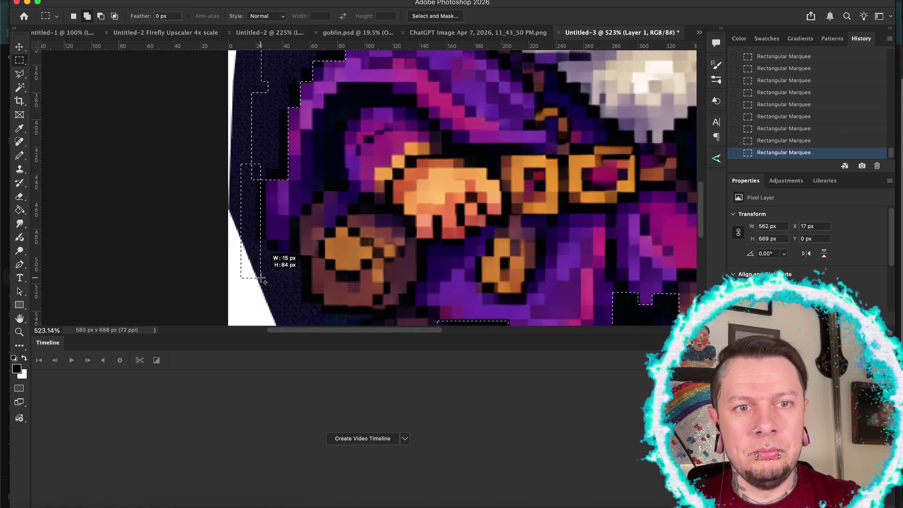
drag(265, 281, 265, 280)
mouse_move(250, 243)
mouse_down()
mouse_move(279, 274)
mouse_move(284, 256)
mouse_move(311, 274)
mouse_up()
scroll(262, 280, down, 3)
drag(265, 180, 311, 266)
drag(306, 214, 325, 313)
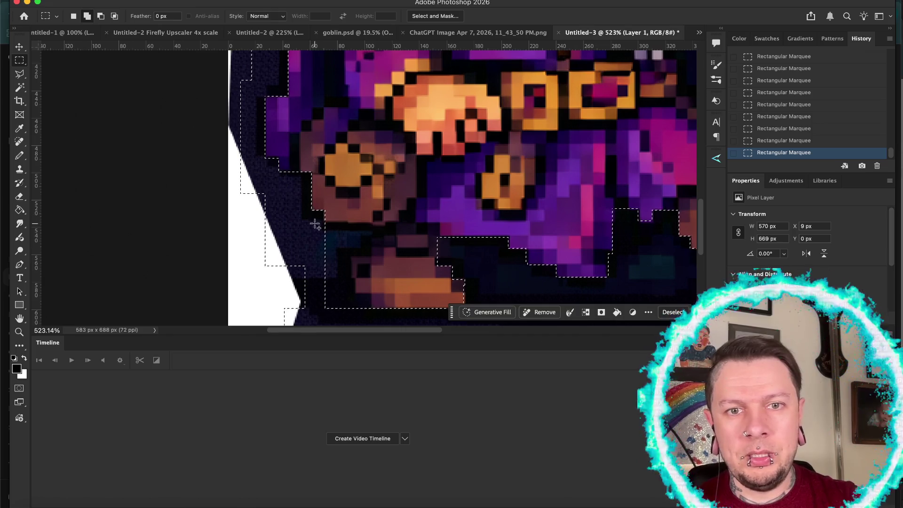
Add the dark background around the left foot and above the orange feet
scroll(316, 224, down, 5)
drag(295, 124, 295, 139)
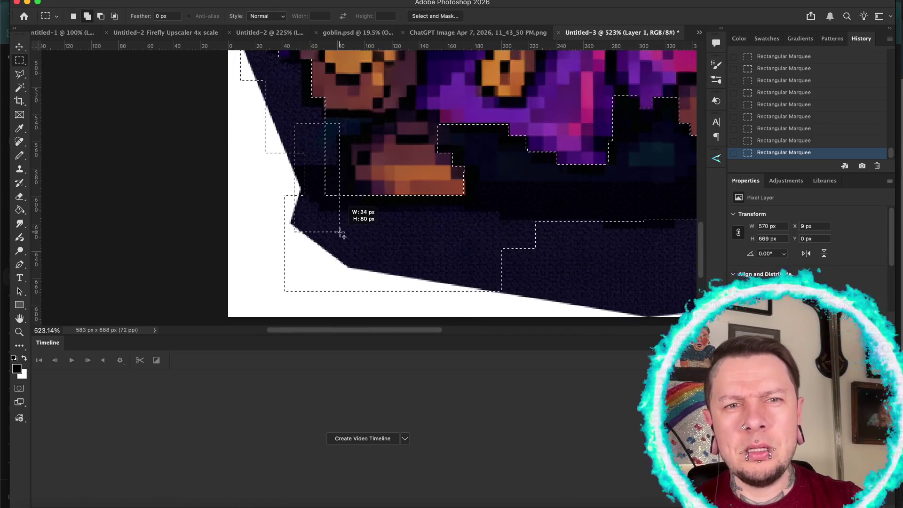
drag(349, 236, 349, 236)
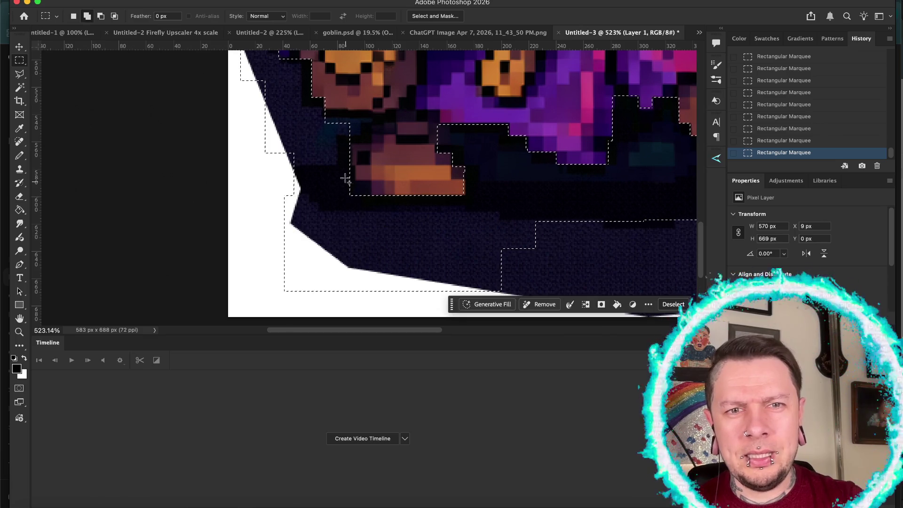
drag(342, 182, 367, 217)
scroll(368, 219, up, 2)
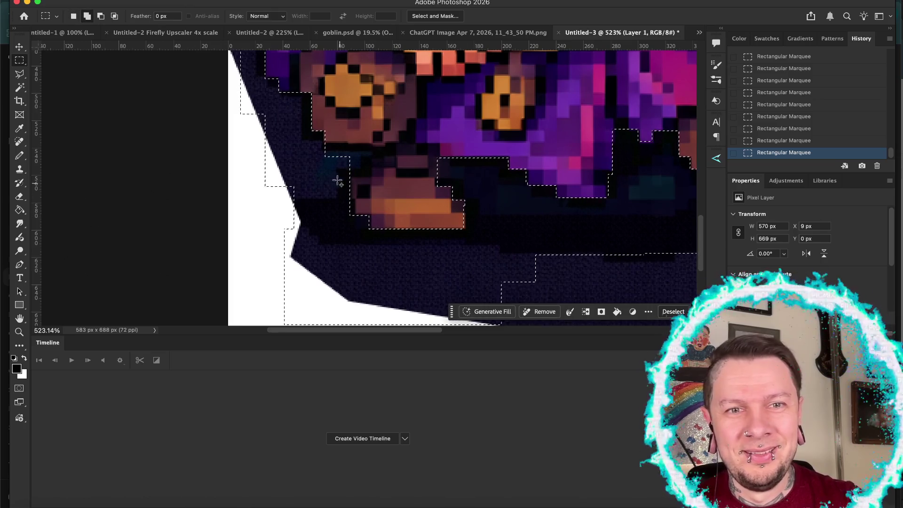
drag(317, 143, 318, 143)
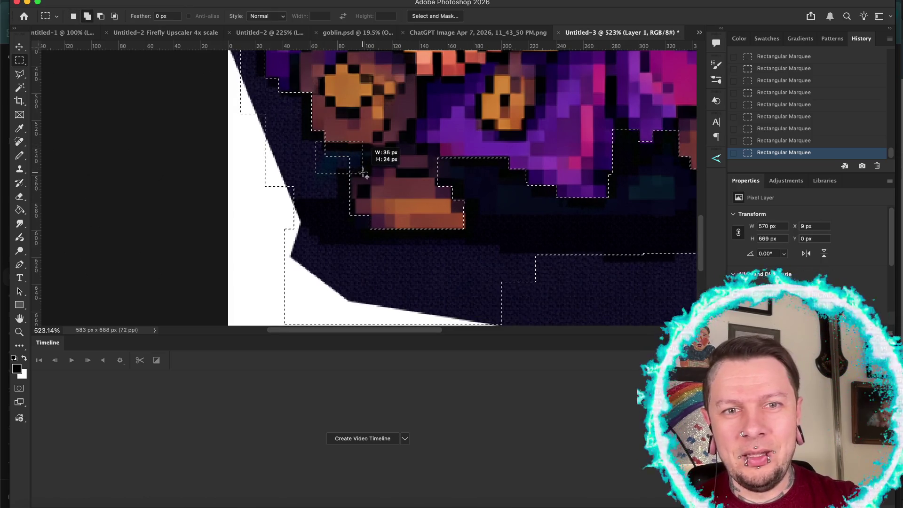
drag(370, 177, 361, 146)
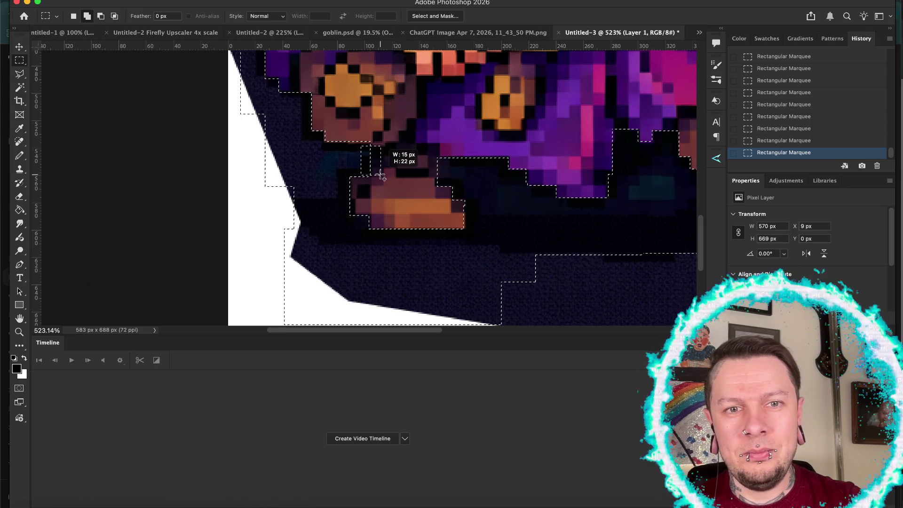
drag(381, 175, 381, 175)
scroll(396, 201, down, 5)
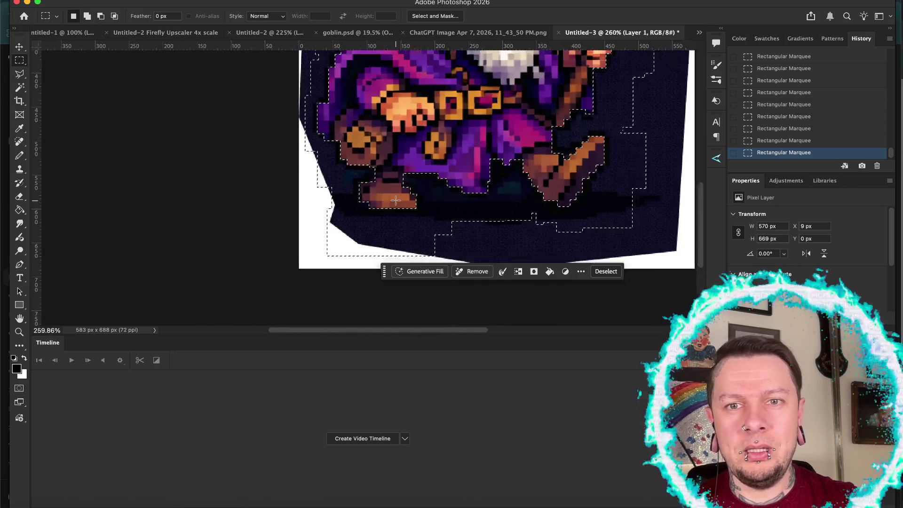
scroll(396, 201, down, 4)
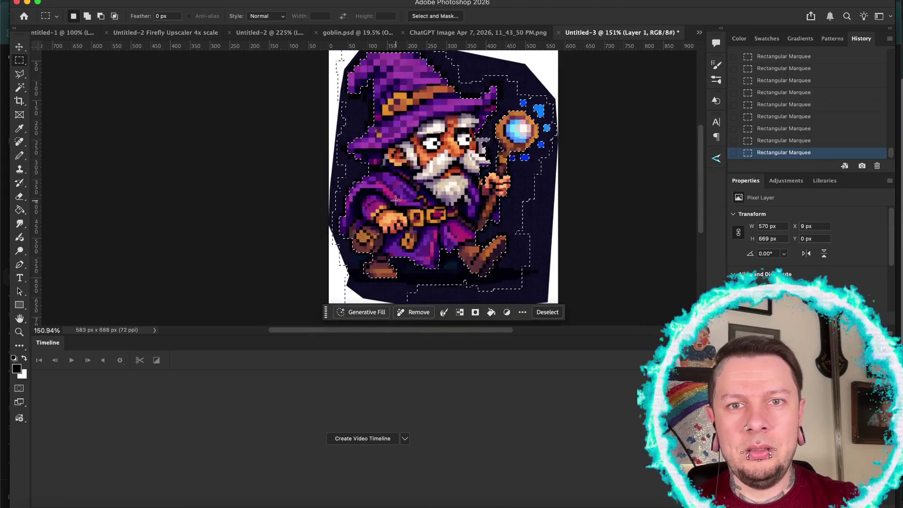
scroll(396, 201, down, 2)
With the Polygonal Lasso, outline the outer canvas area beyond the image's edges
key(l)
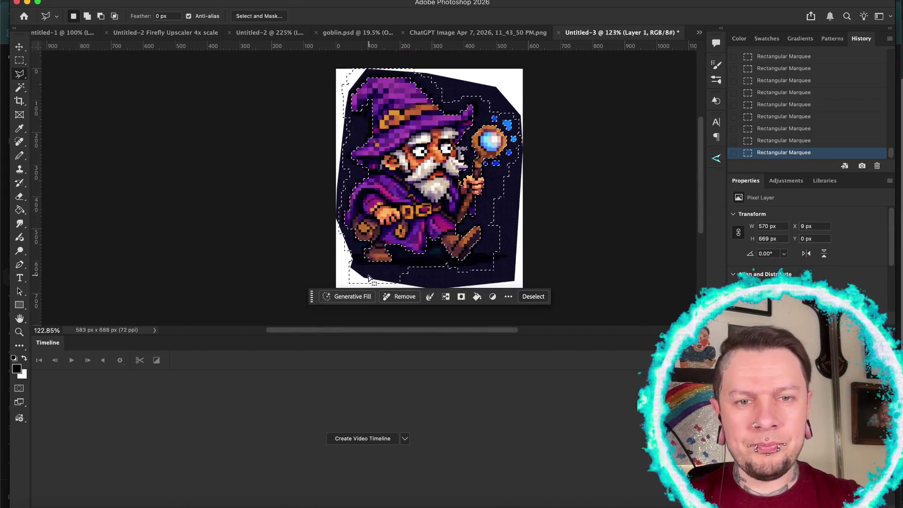
click(370, 274)
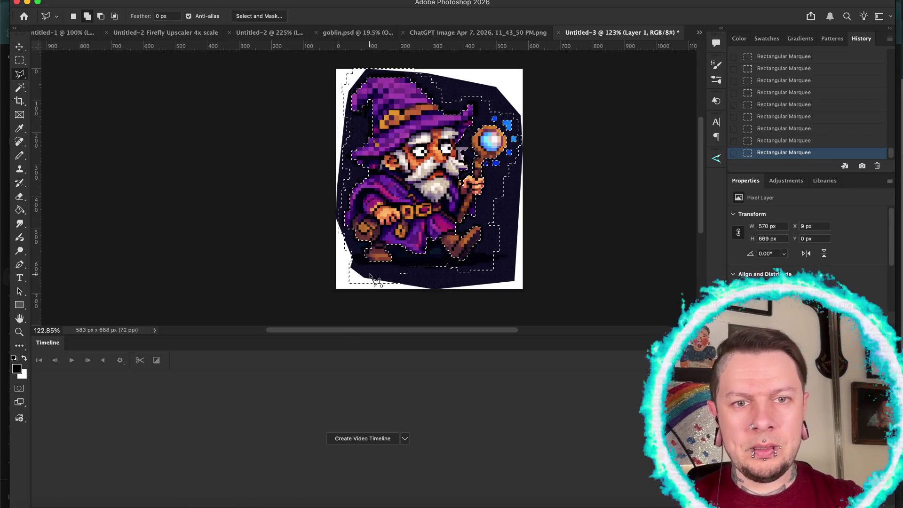
click(299, 274)
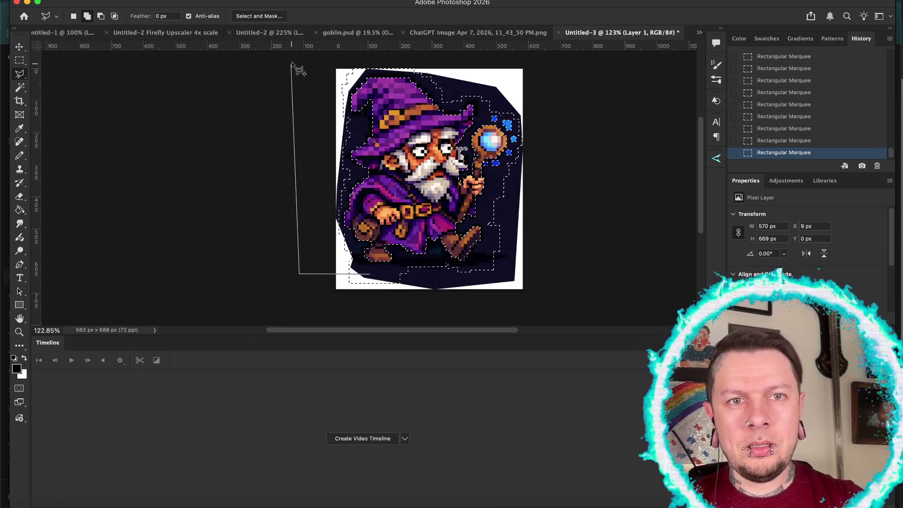
click(293, 59)
click(529, 132)
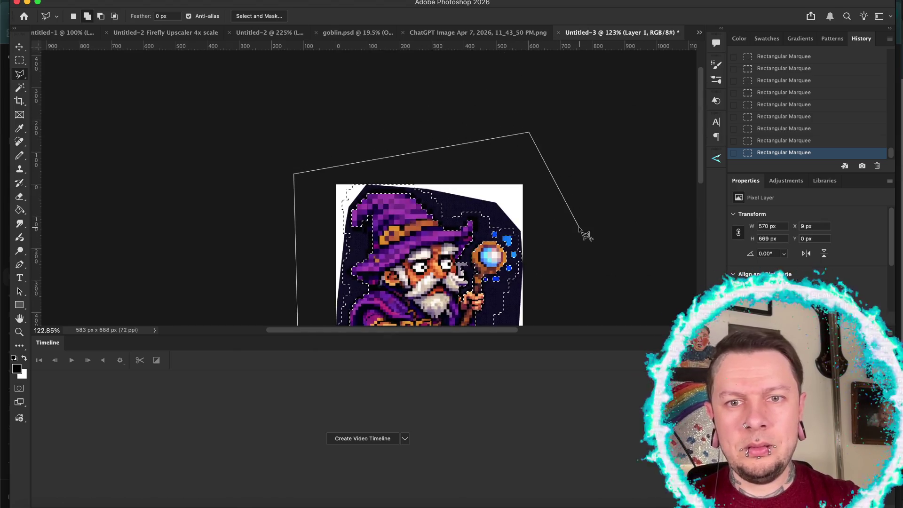
click(579, 227)
scroll(579, 227, down, 5)
click(579, 259)
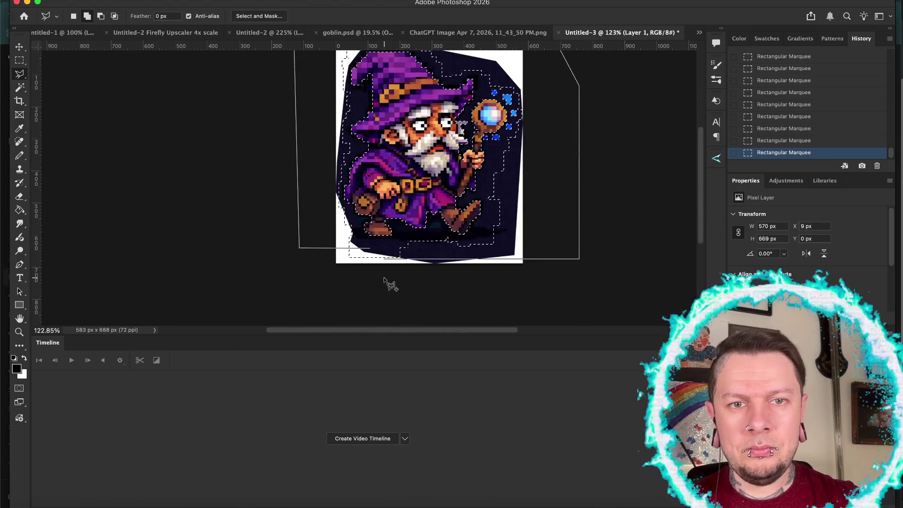
click(528, 292)
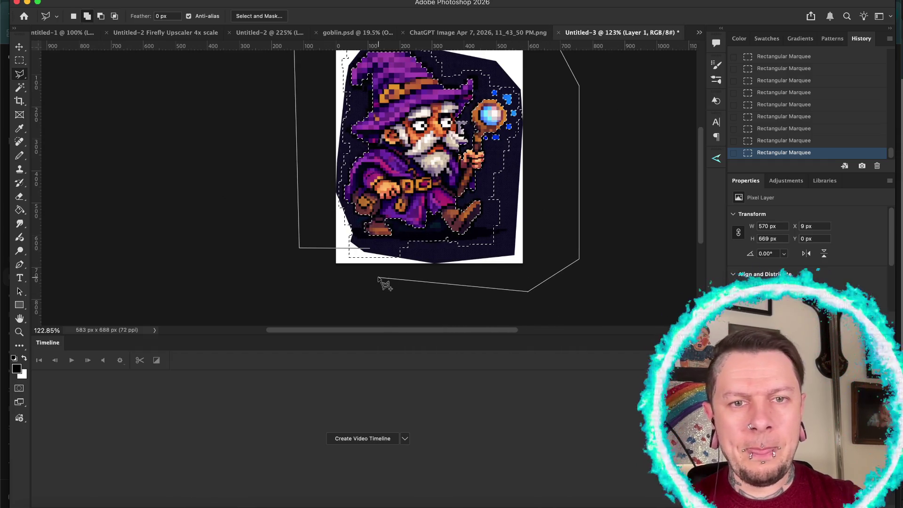
click(379, 277)
Trace the wizard's feet, robe, staff and hat edge, closing the outline into the selection
click(386, 247)
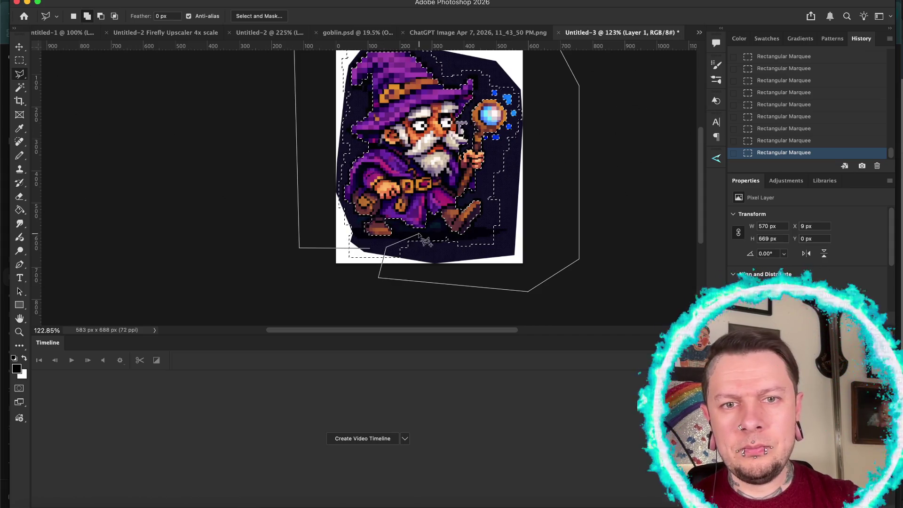
click(460, 240)
click(479, 233)
click(485, 215)
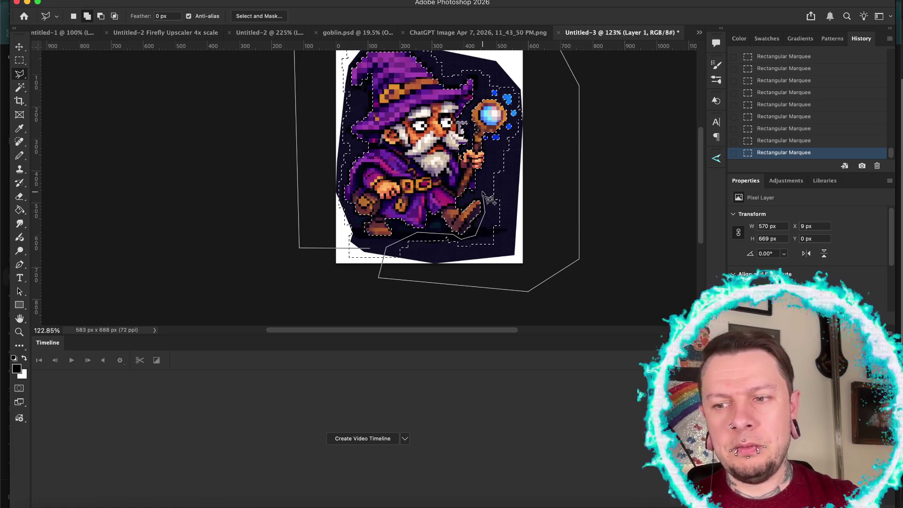
click(483, 191)
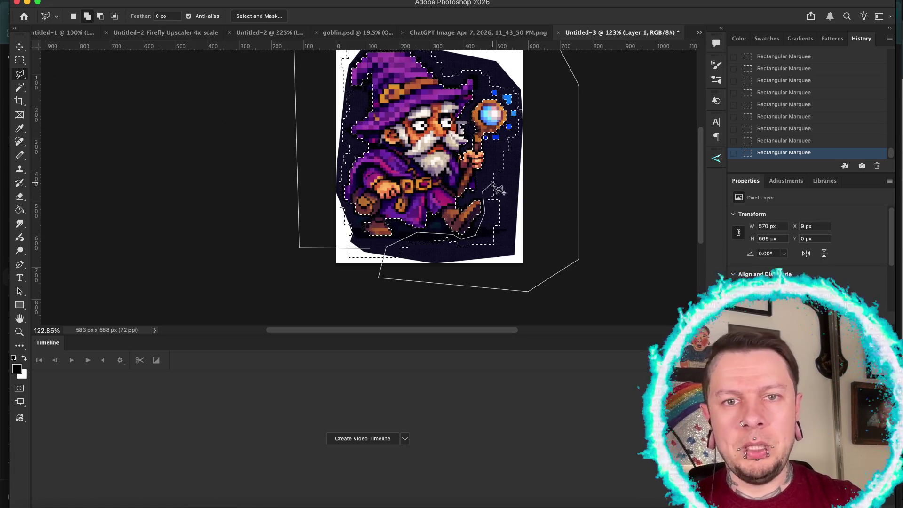
click(506, 135)
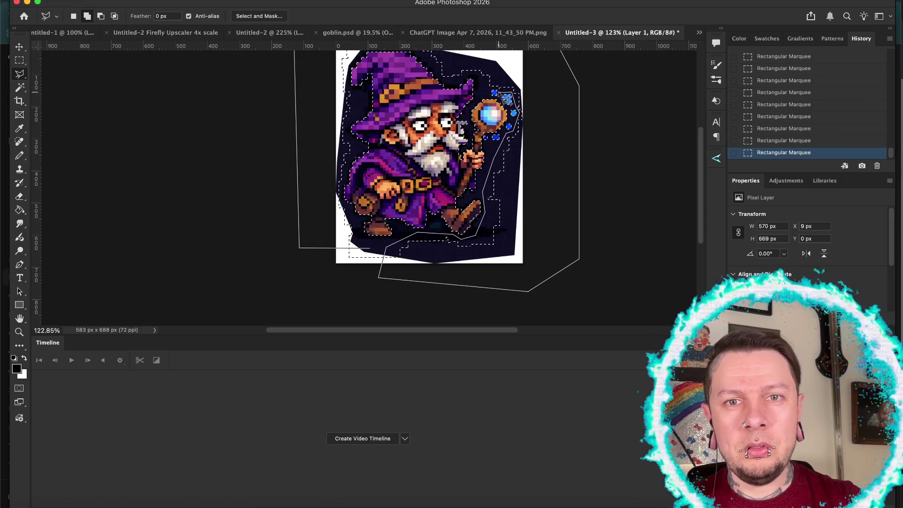
click(475, 74)
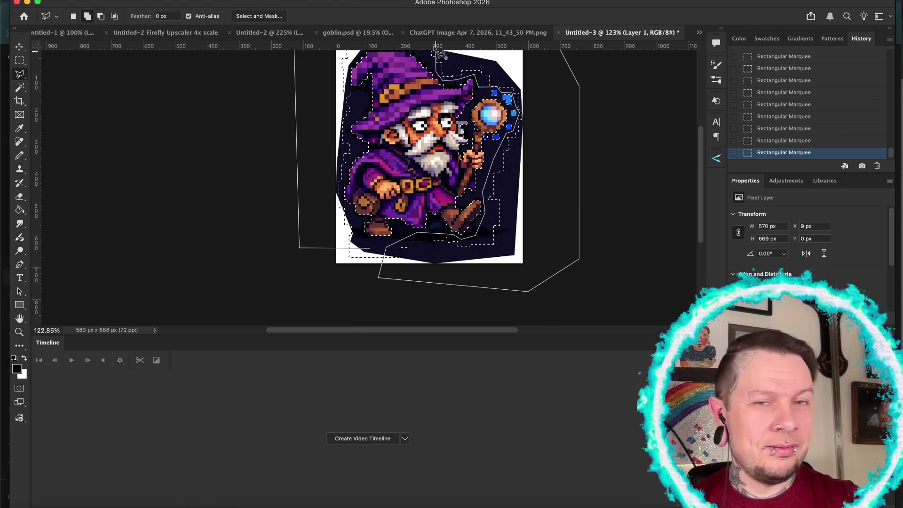
scroll(449, 183, up, 5)
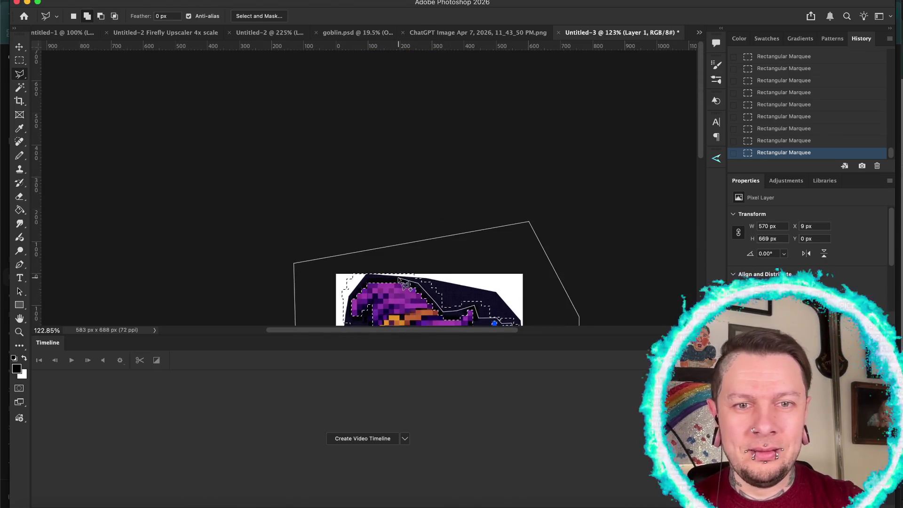
scroll(353, 303, down, 2)
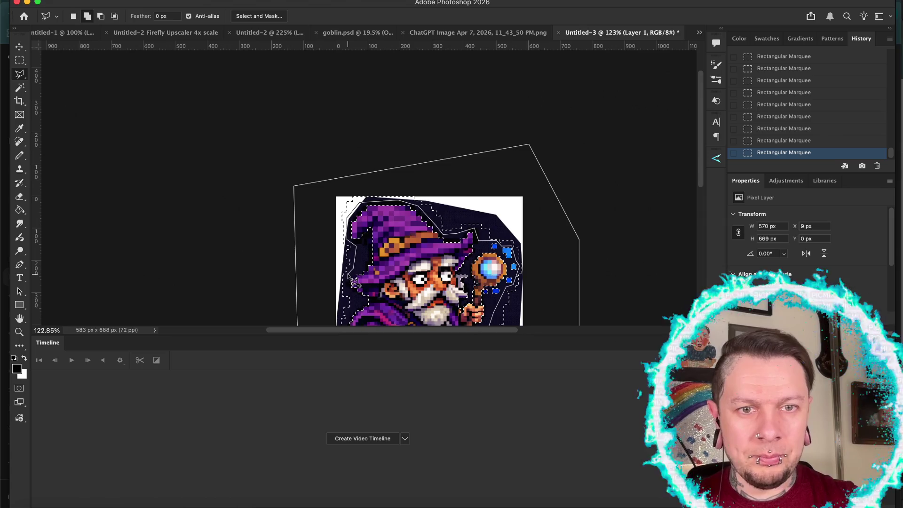
scroll(353, 297, down, 3)
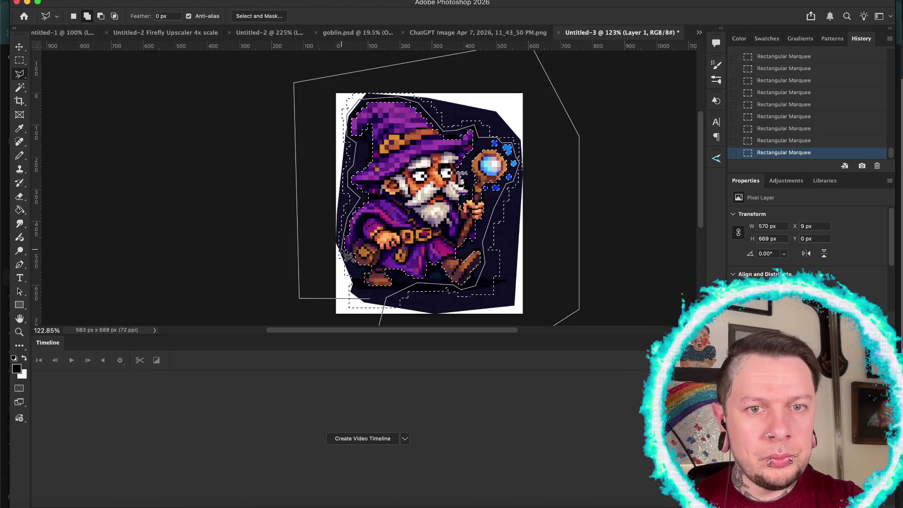
click(374, 304)
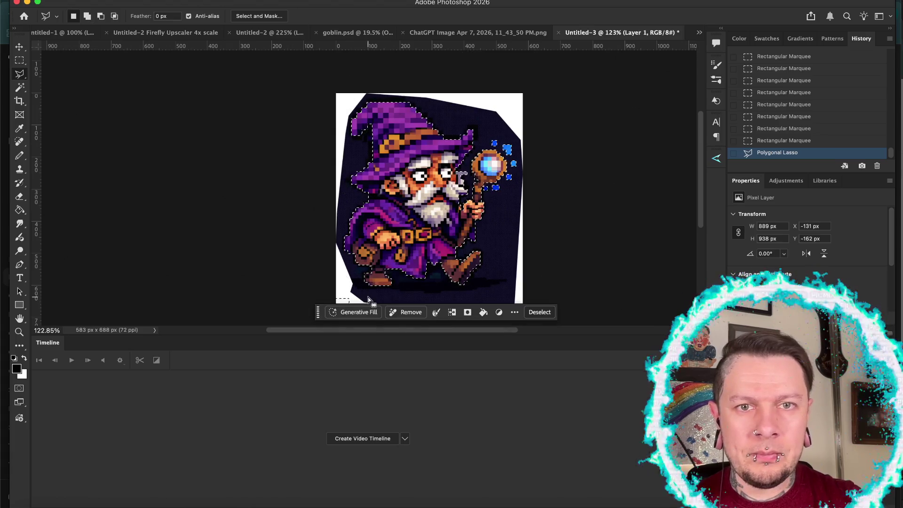
key(super+minus)
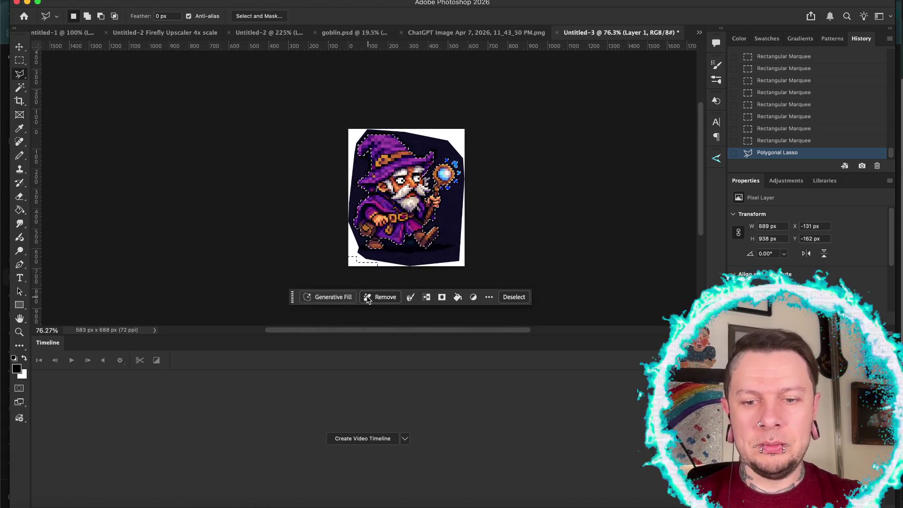
Clear the leftover dark bottom-left corner of the backdrop to white and deselect
key(m)
drag(338, 255, 395, 291)
key(Delete)
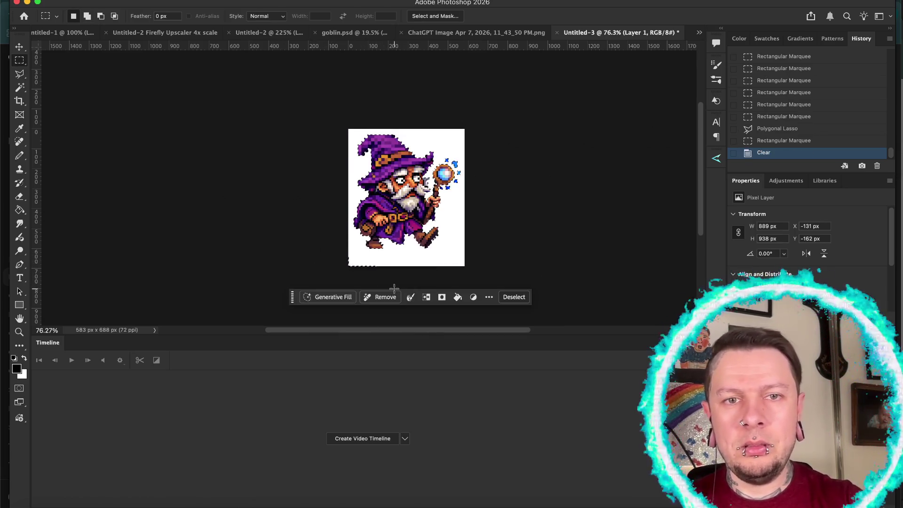
key(super+d)
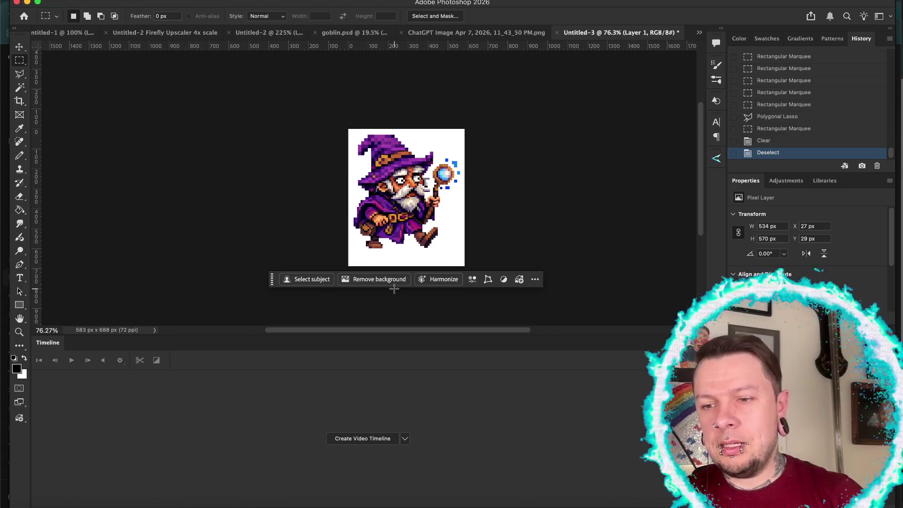
Nudge the wizard down and right into place
scroll(301, 253, up, 3)
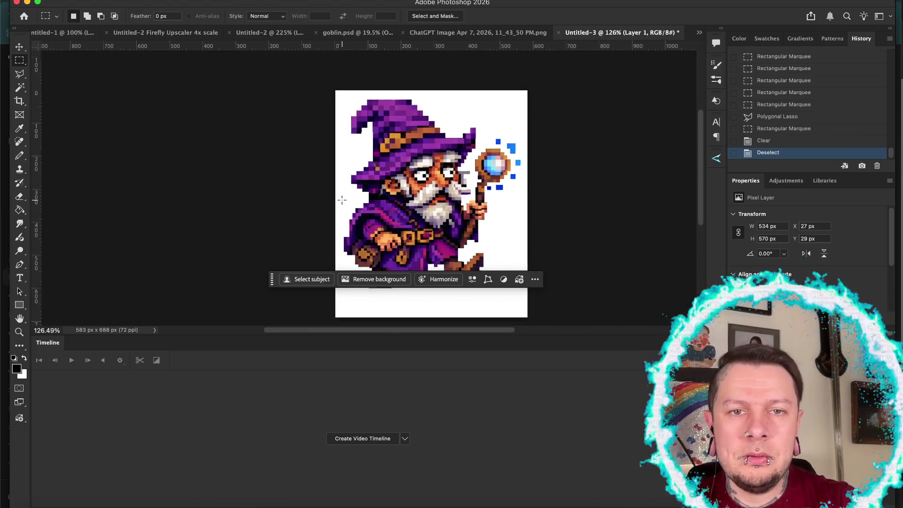
scroll(249, 212, down, 2)
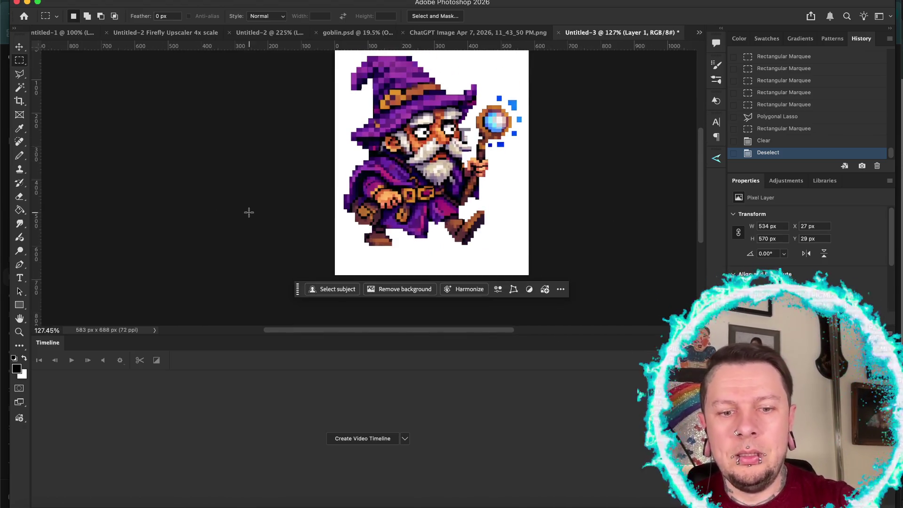
key(v)
key(shift+Down)
key(shift+Down)
key(shift+Down)
key(shift+Down)
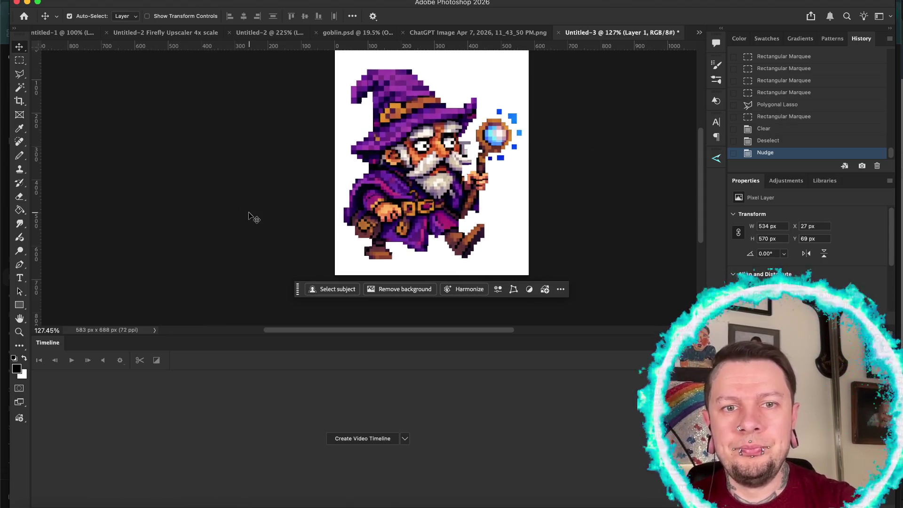
scroll(249, 217, down, 2)
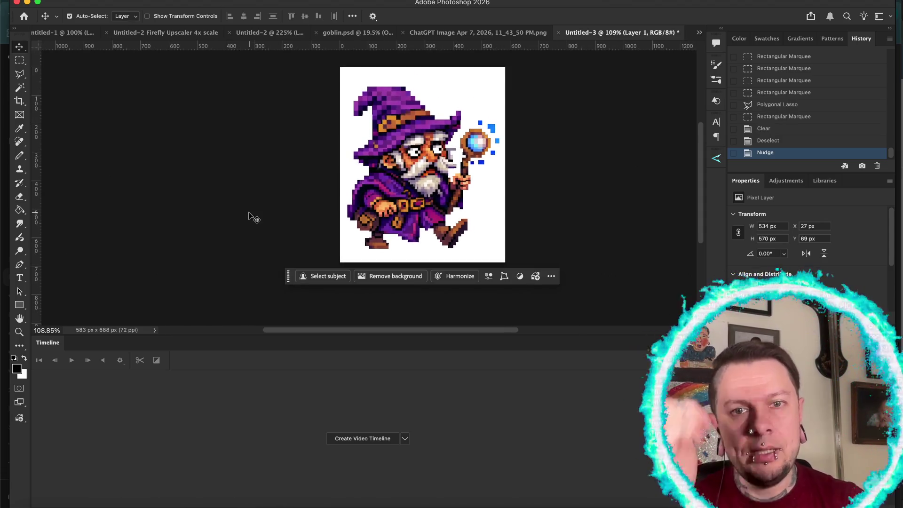
key(shift+Right)
key(shift+Down)
key(shift+Down)
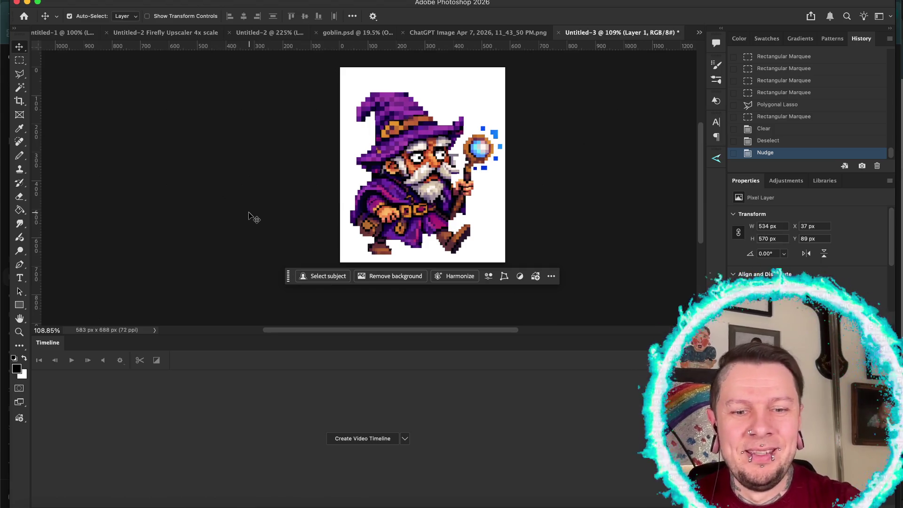
Crop the empty space above the wizard to 583 × 638 px, then nudge him slightly left
key(c)
drag(405, 67, 414, 71)
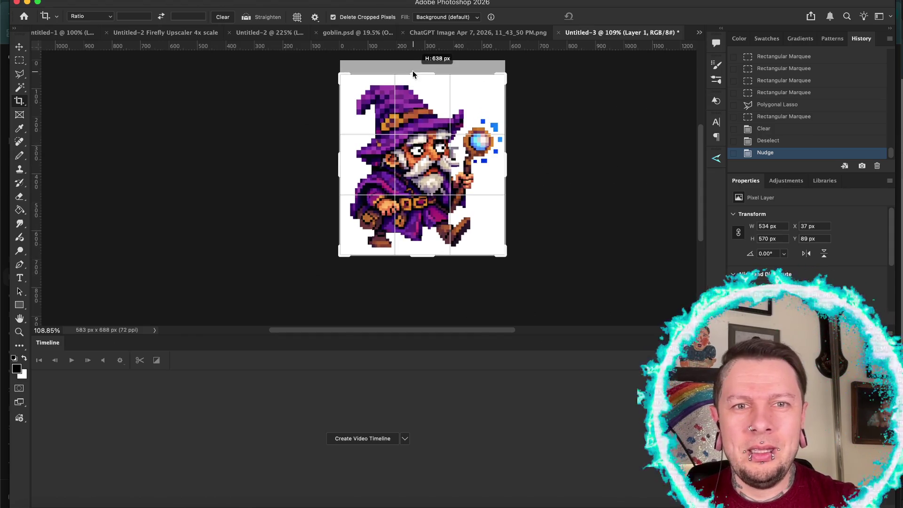
key(Return)
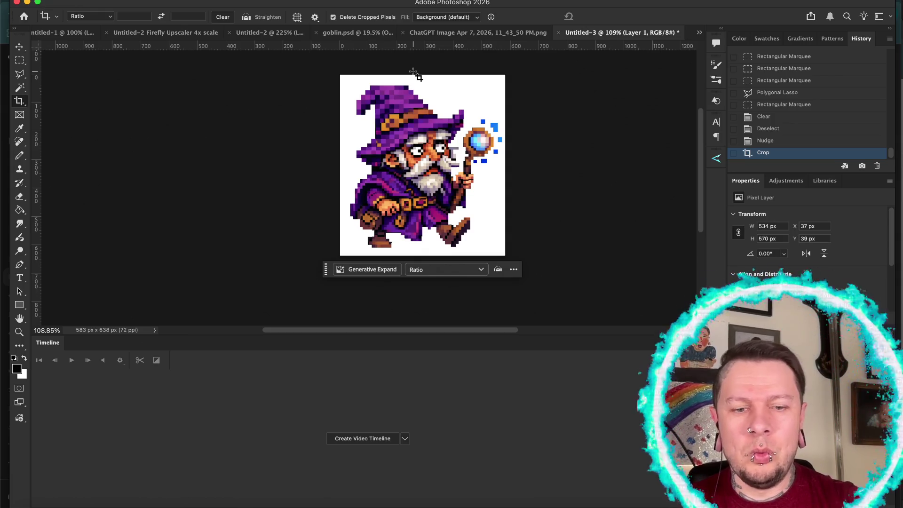
key(v)
key(Left)
key(Left)
key(Left)
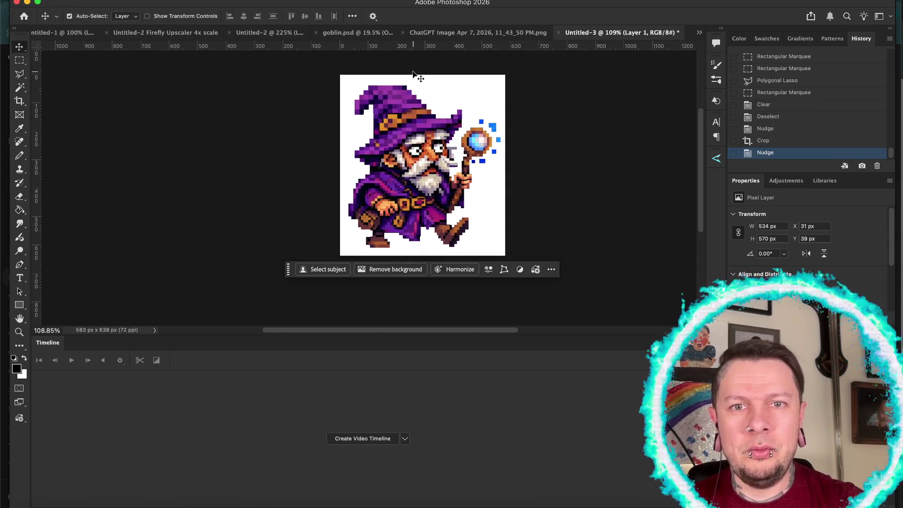
key(Left)
key(Left)
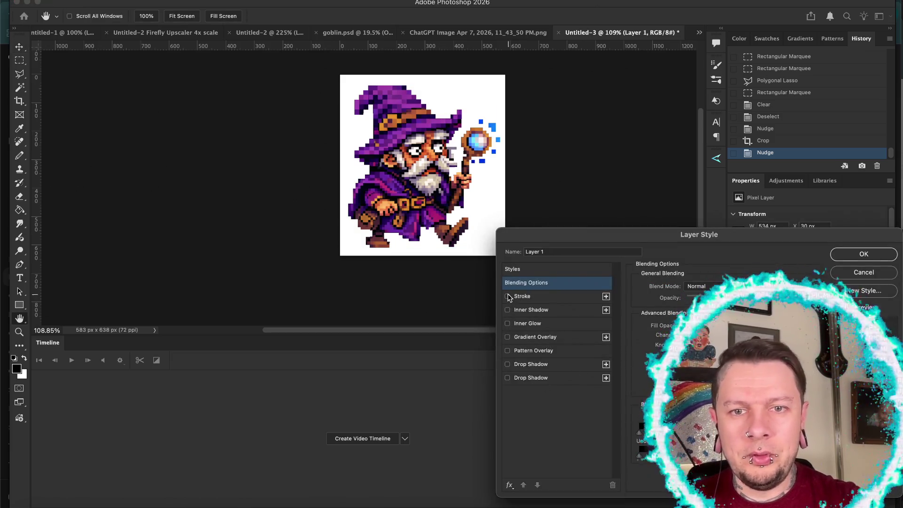
Outline the wizard with a dark stroke and hide the white background to show transparency
click(507, 295)
click(540, 294)
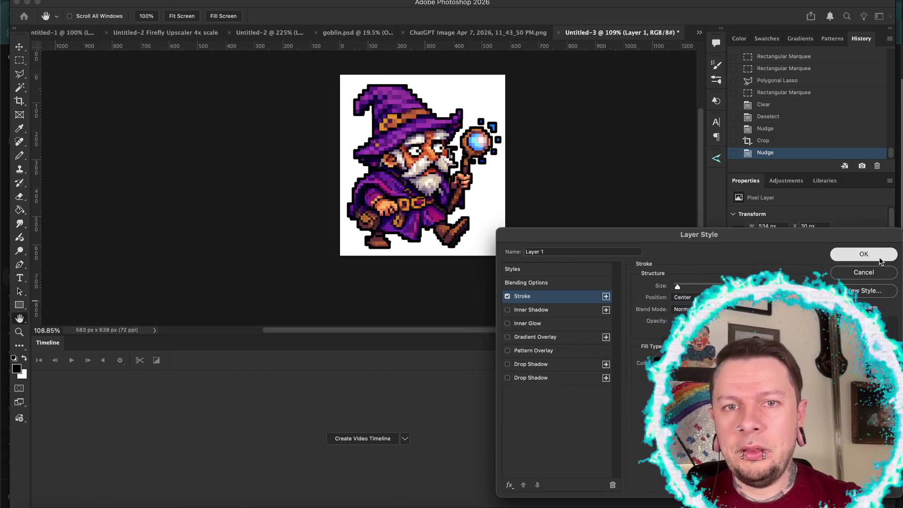
click(863, 254)
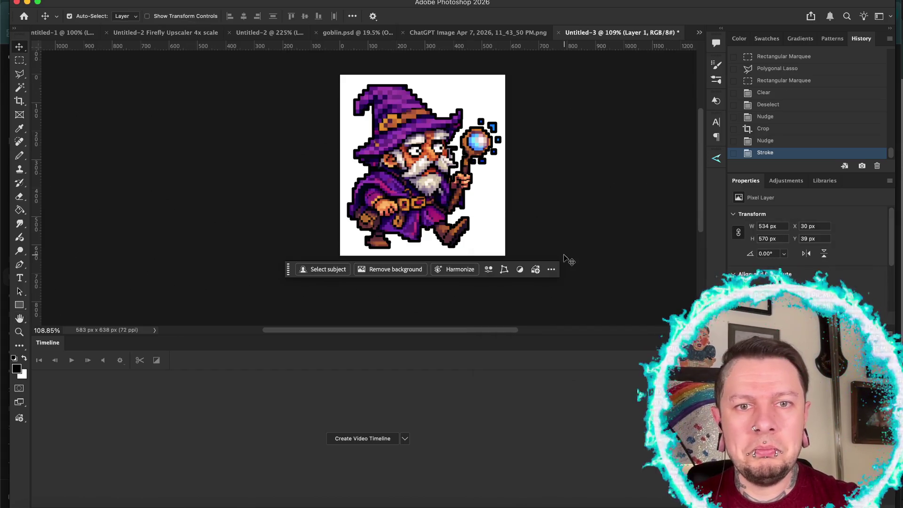
key(ctrl+comma)
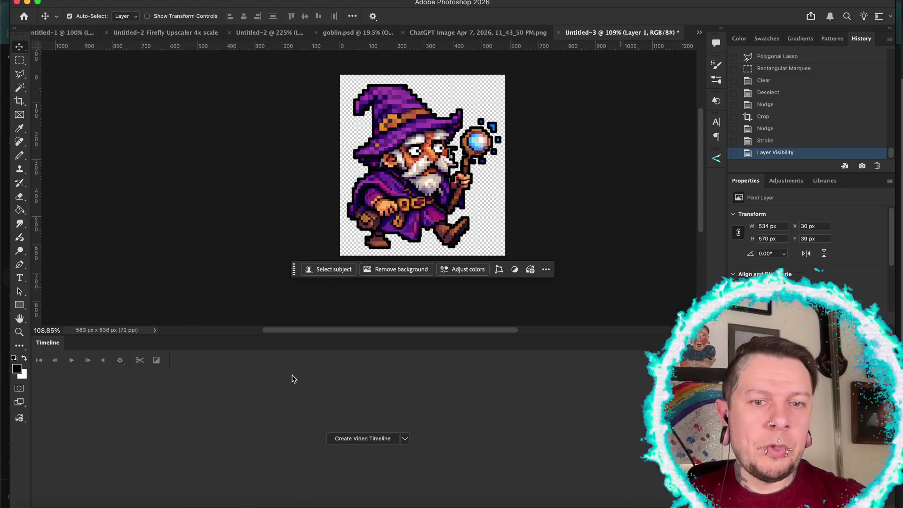
Create a video timeline for Layer 1, rasterize its stroke style, and open Image Size
click(350, 441)
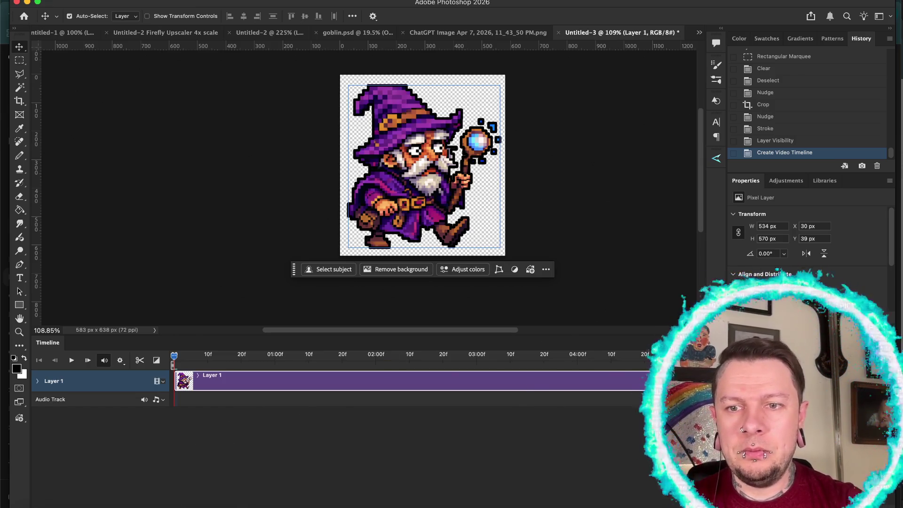
right_click(694, 195)
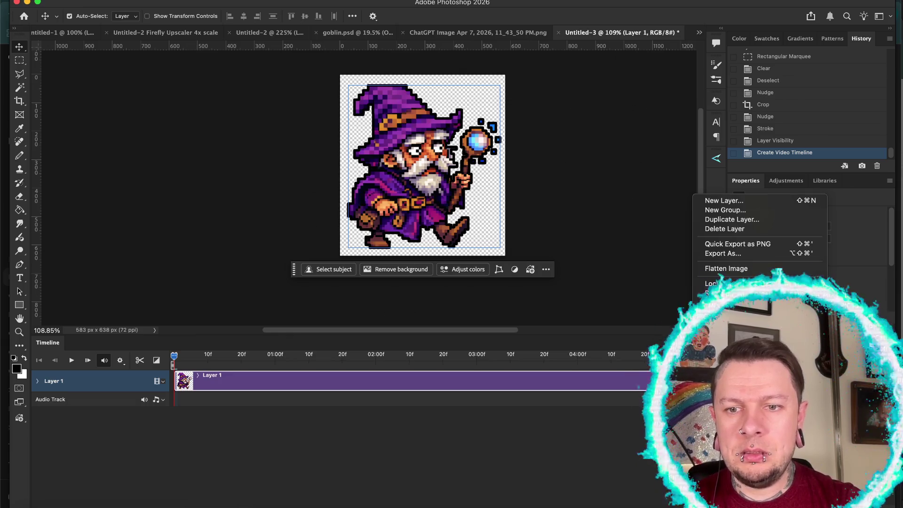
click(734, 293)
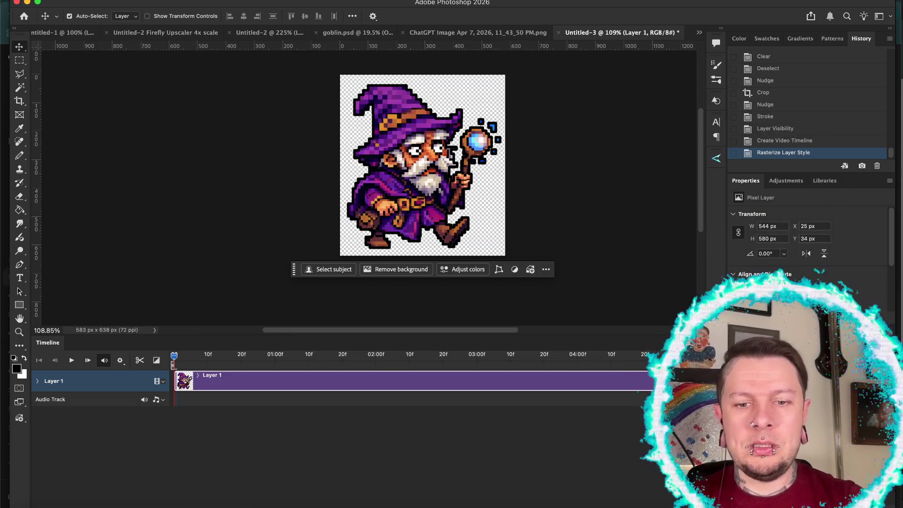
key(ctrl+alt+i)
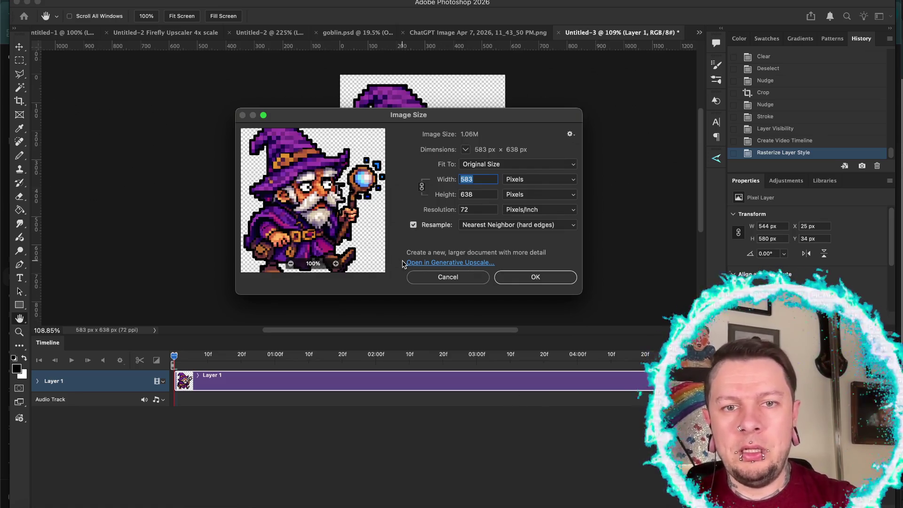
Generatively upscale the wizard 4x to 2332 × 2552 px and merge the result into Original
click(408, 263)
click(383, 272)
click(387, 281)
click(524, 305)
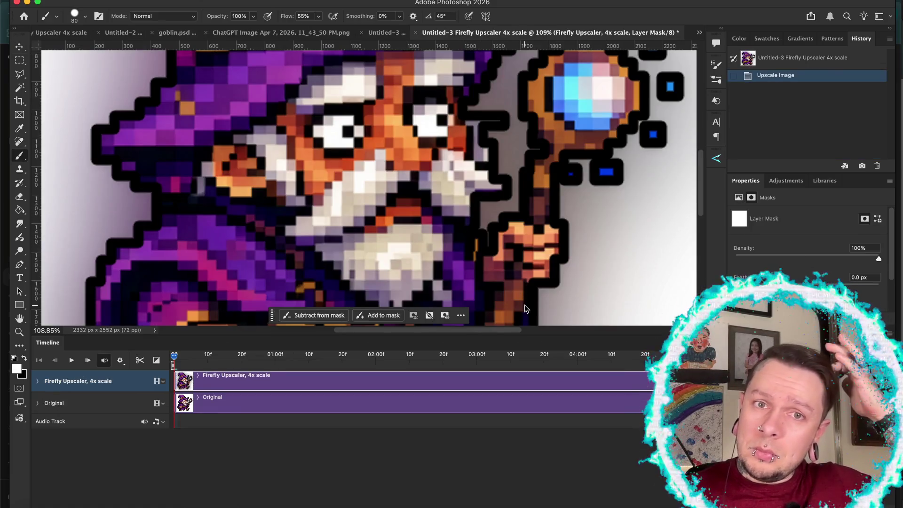
key(super+e)
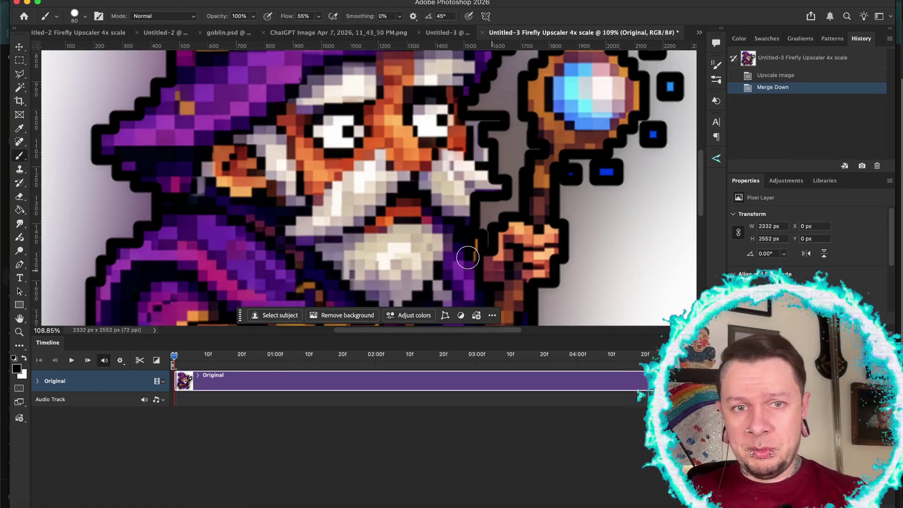
scroll(395, 212, down, 1)
scroll(371, 200, down, 5)
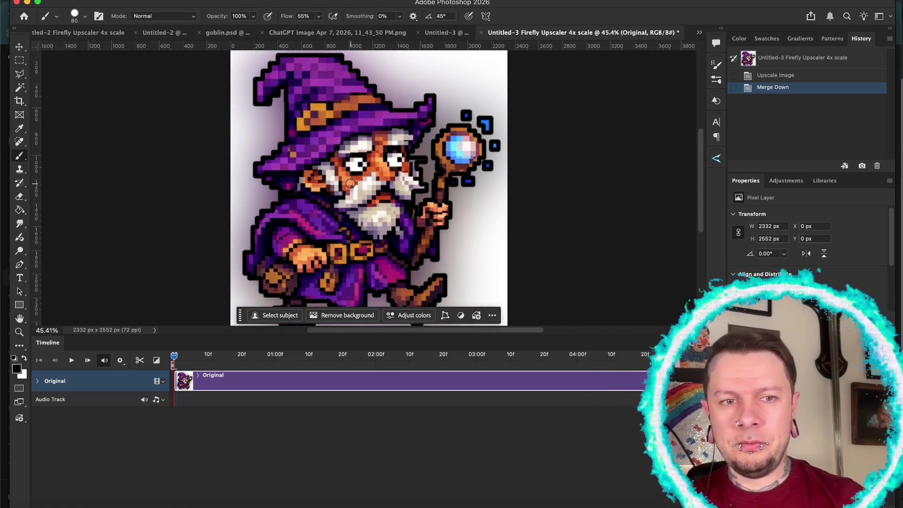
Select the subject, invert the selection, and delete the white glowing backdrop around the wizard
scroll(350, 184, down, 2)
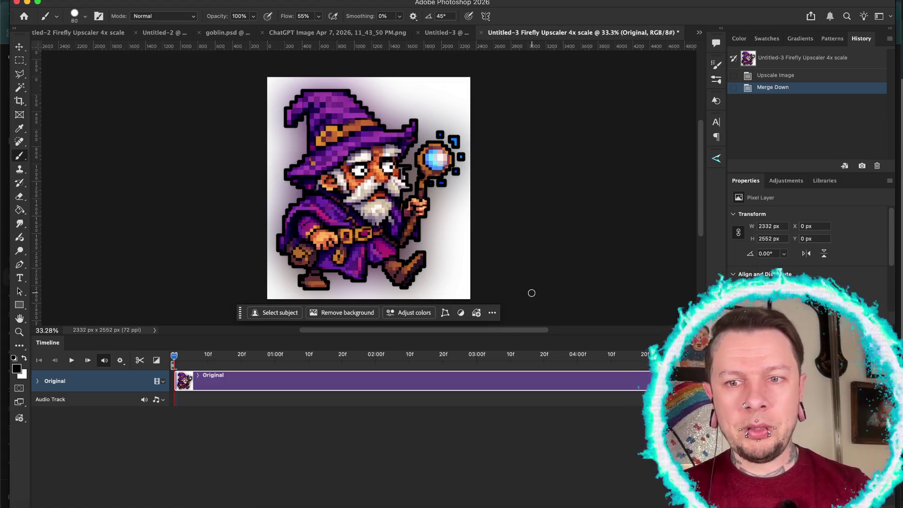
click(265, 310)
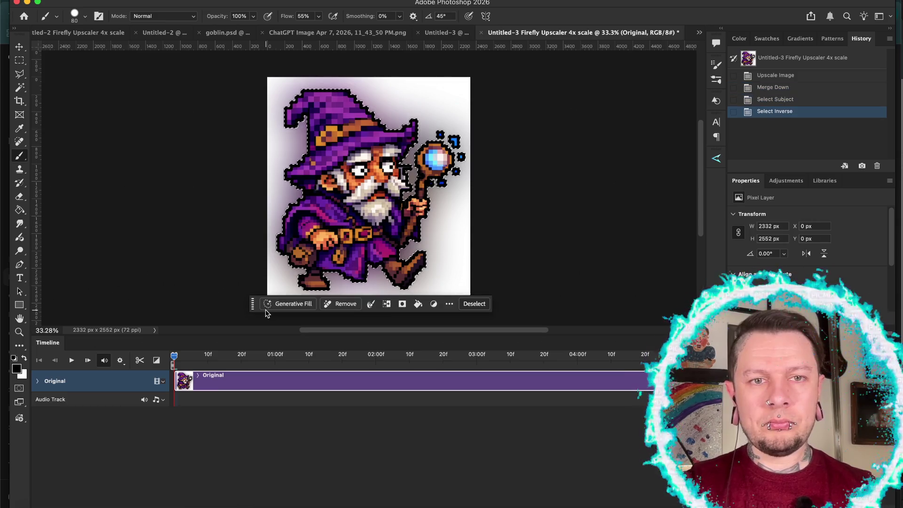
key(super+shift+i)
key(BackSpace)
key(super+d)
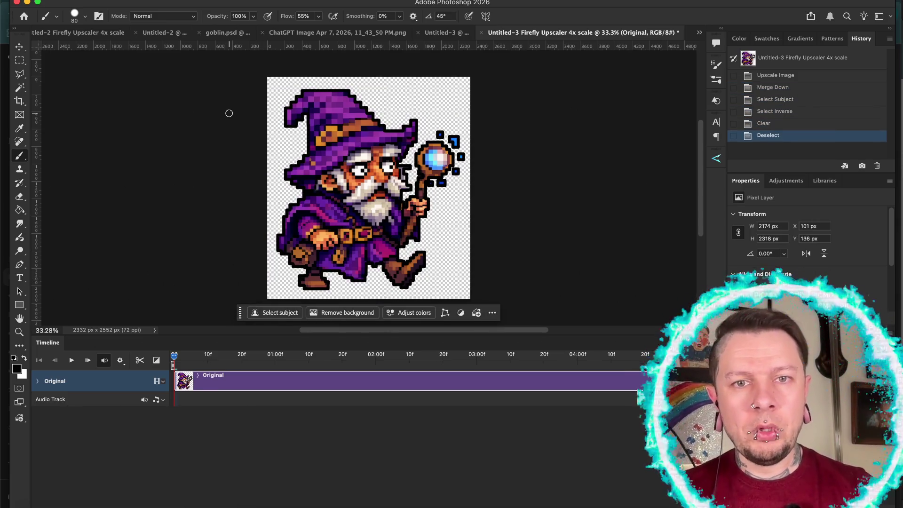
click(277, 0)
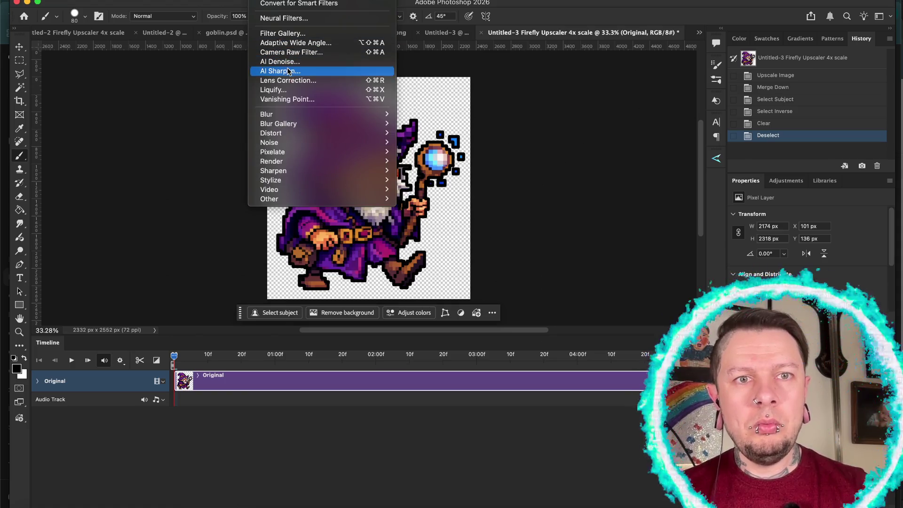
Apply AI Sharpen to the upscaled wizard and zoom to check the crisper pixel edges
click(287, 71)
click(535, 291)
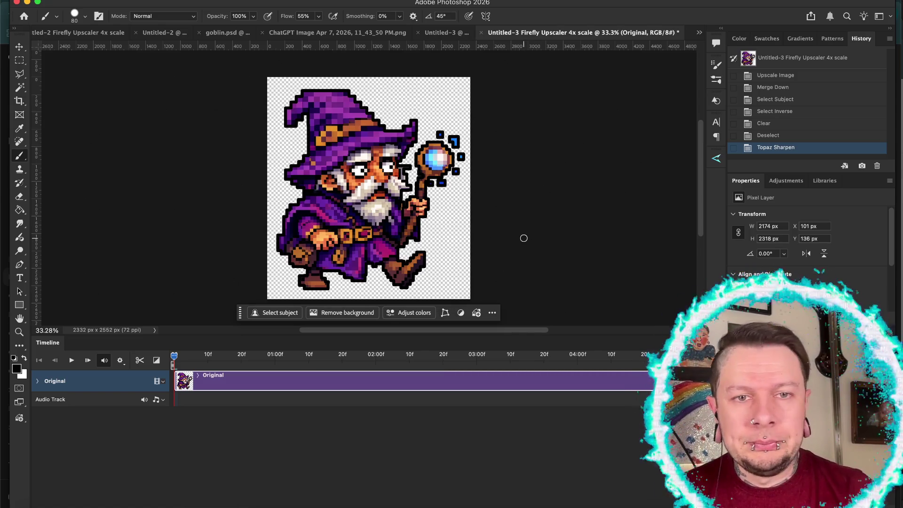
scroll(523, 238, up, 5)
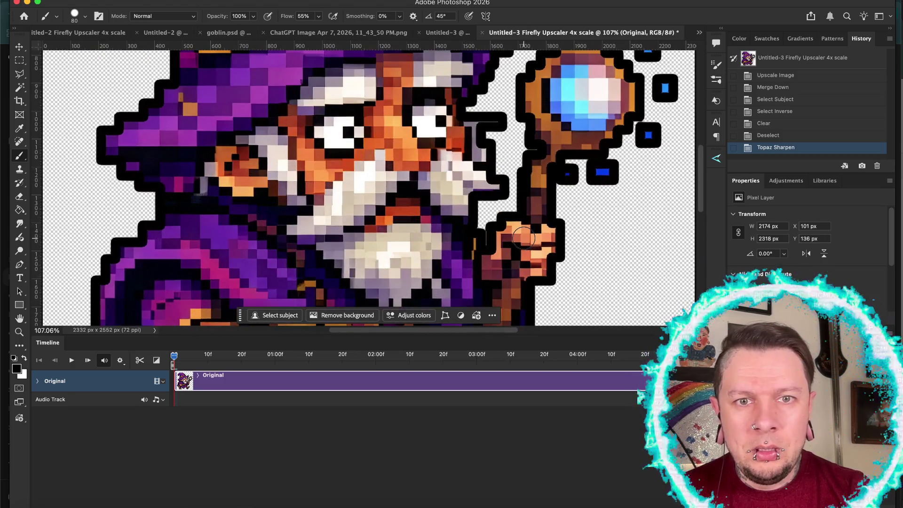
scroll(524, 238, down, 5)
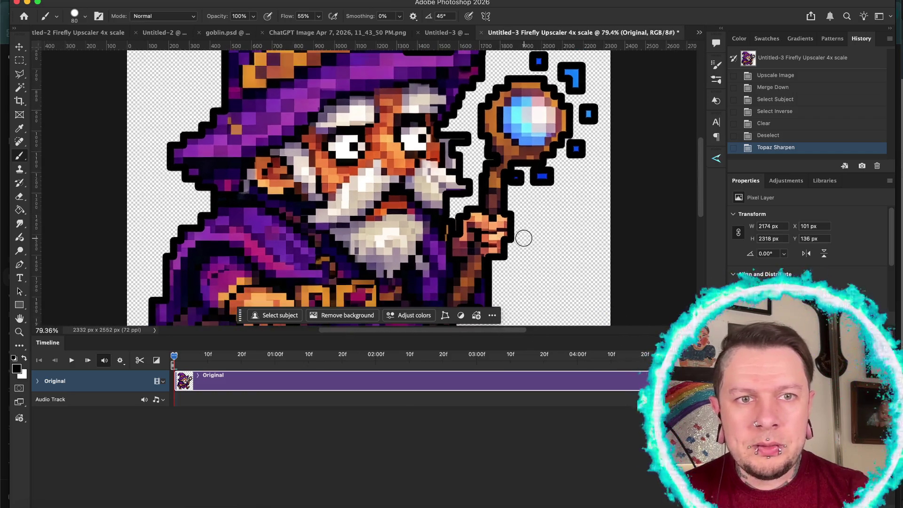
scroll(524, 238, down, 4)
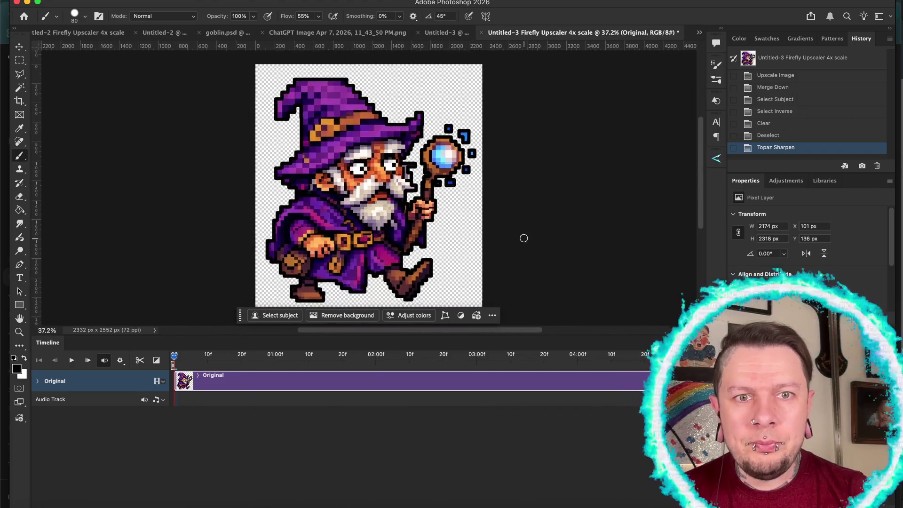
scroll(524, 240, down, 2)
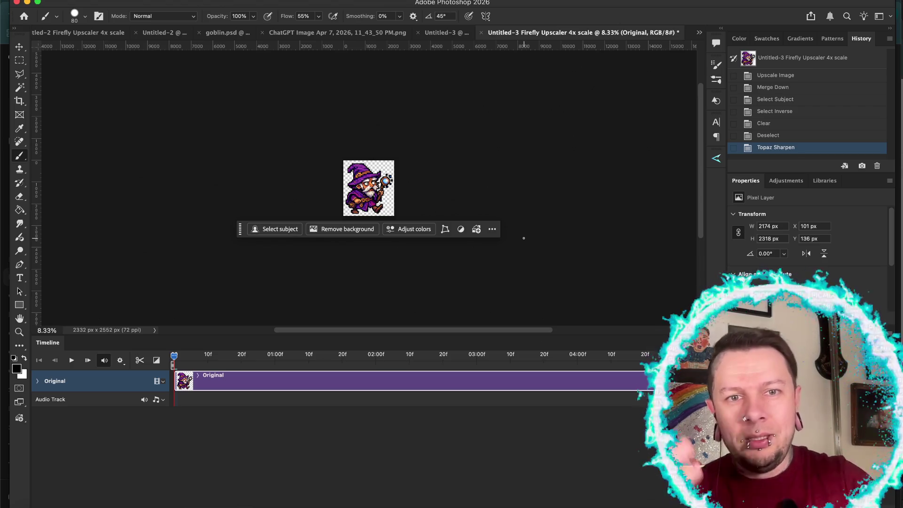
scroll(524, 238, up, 4)
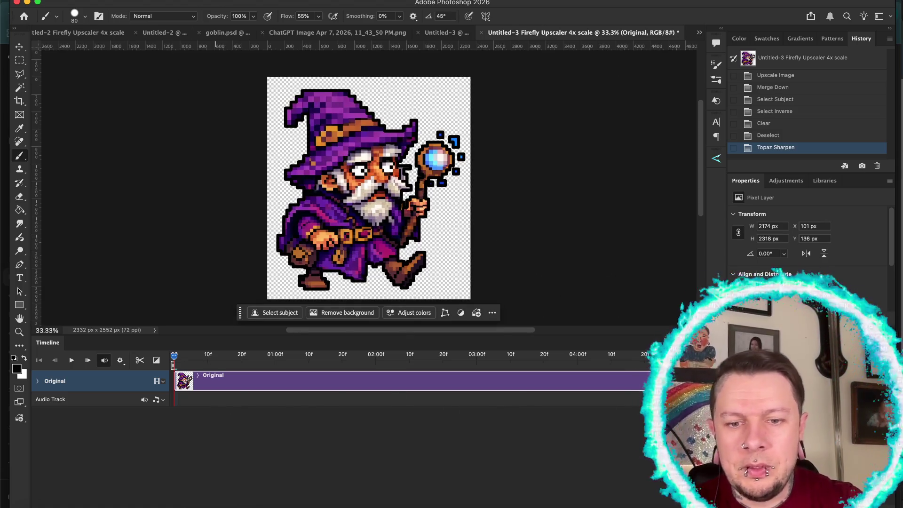
Duplicate the wizard layer and cut the front boot out of the copy with the Polygonal Lasso
key(ctrl+j)
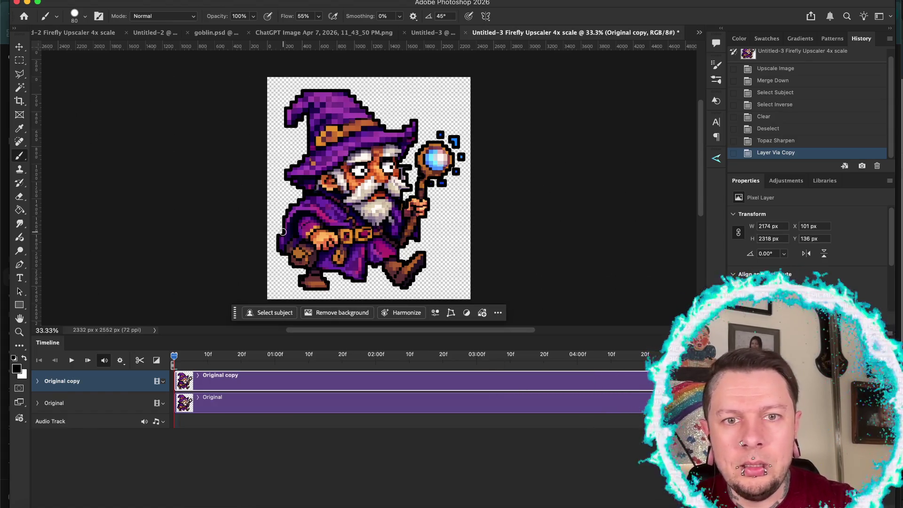
key(l)
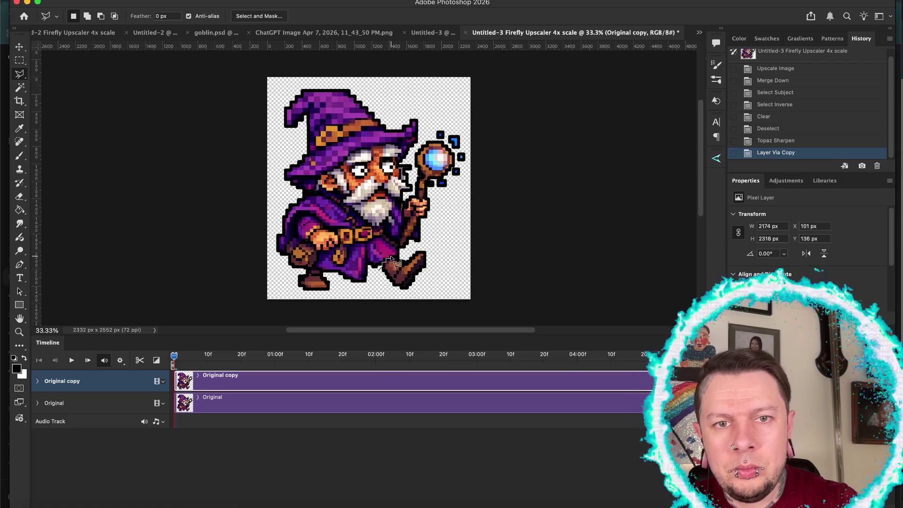
mouse_move(391, 259)
mouse_down()
mouse_move(431, 246)
mouse_move(444, 287)
mouse_move(417, 302)
mouse_move(390, 301)
mouse_move(379, 287)
mouse_up()
double_click(379, 288)
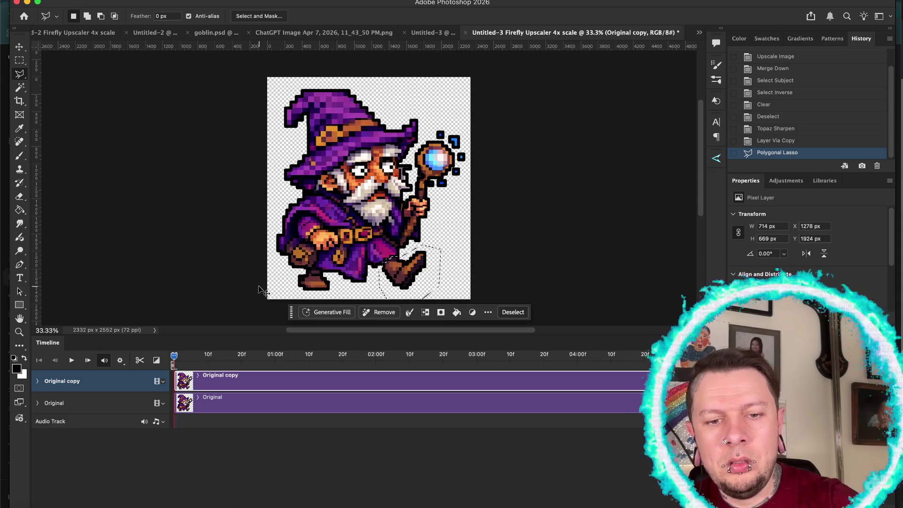
key(ctrl+x)
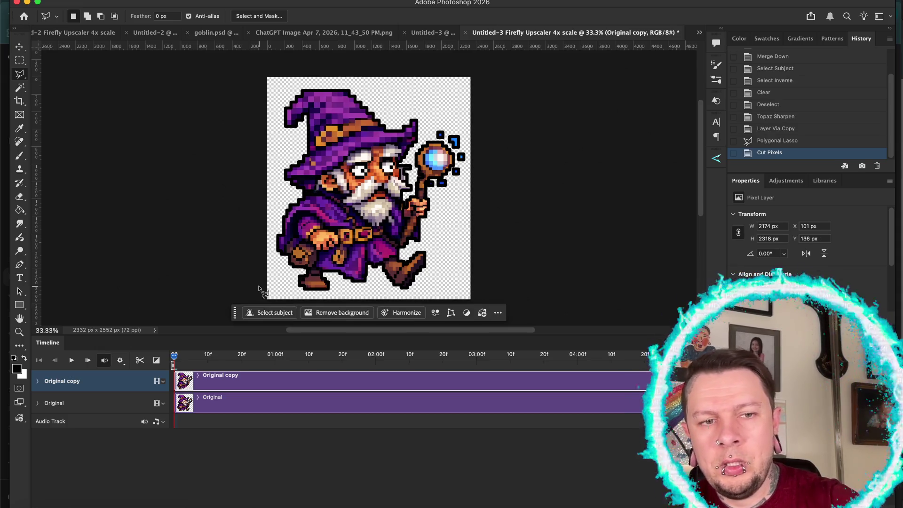
Trim the Original and Original copy clips to meet at about 10f and paste the boot in place
mouse_move(175, 381)
mouse_down()
mouse_move(210, 380)
mouse_move(211, 356)
mouse_move(221, 356)
mouse_up()
drag(641, 404, 207, 407)
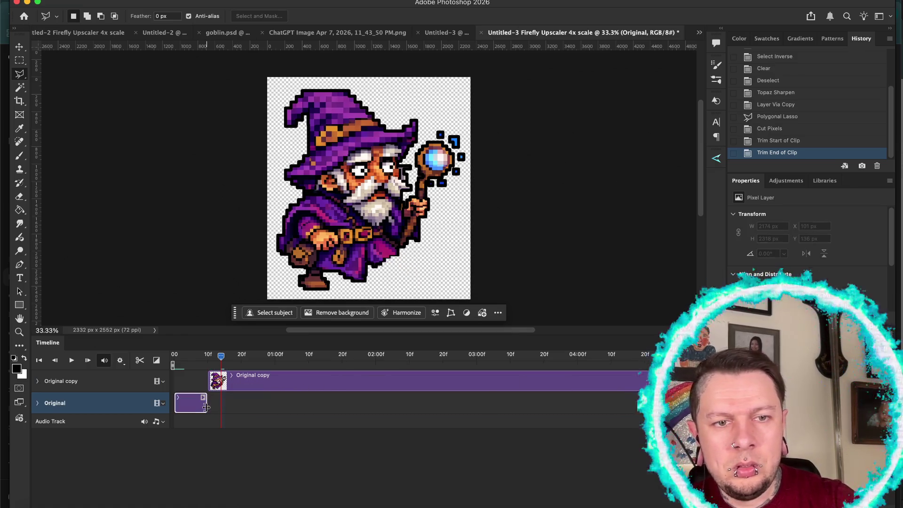
key(alt+bracketright)
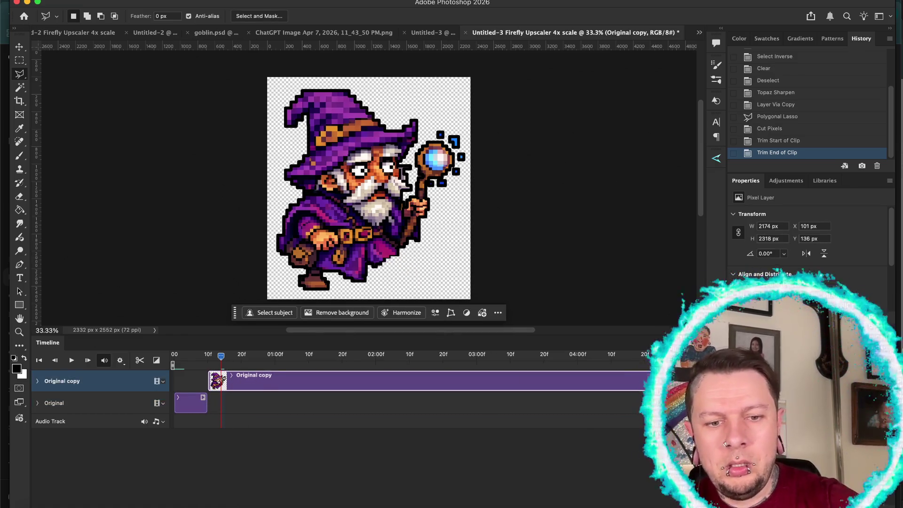
key(ctrl+shift+v)
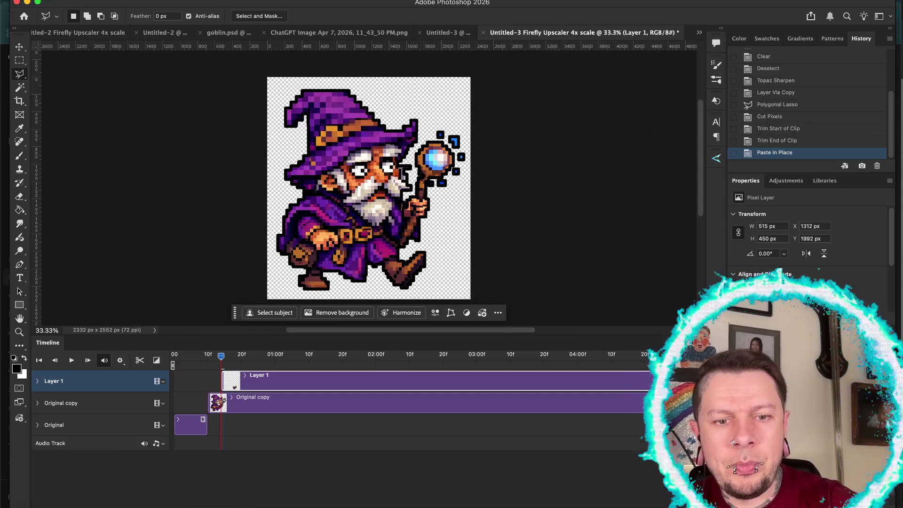
Rotate the pasted boot about 48 degrees and nudge it left and down
key(ctrl+t)
drag(435, 294, 411, 313)
key(shift+Left)
key(shift+Left)
key(shift+Left)
key(shift+Down)
key(shift+Down)
key(shift+Down)
key(shift+Left)
key(shift+Left)
key(shift+Left)
key(shift+Down)
key(shift+Down)
key(shift+Down)
key(shift+Left)
key(shift+Left)
key(shift+Left)
key(shift+Down)
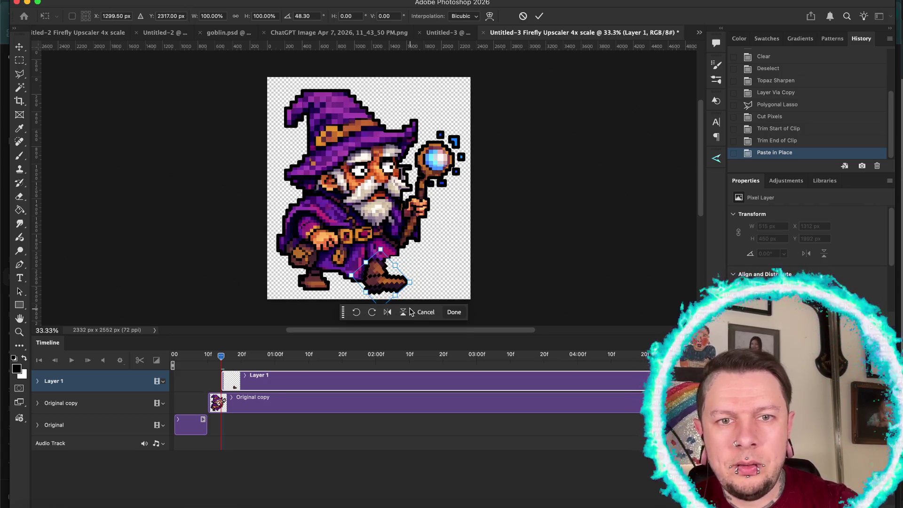
key(Return)
Move the boot layer below Original copy, narrow it to about 70% width, then delete it
key(ctrl+bracketleft)
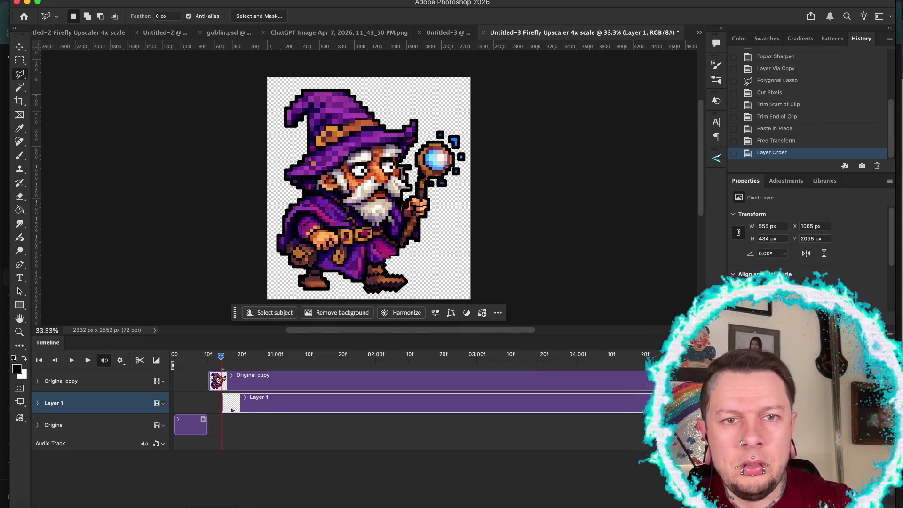
key(v)
key(shift+Left)
key(shift+Up)
key(shift+Up)
key(shift+Up)
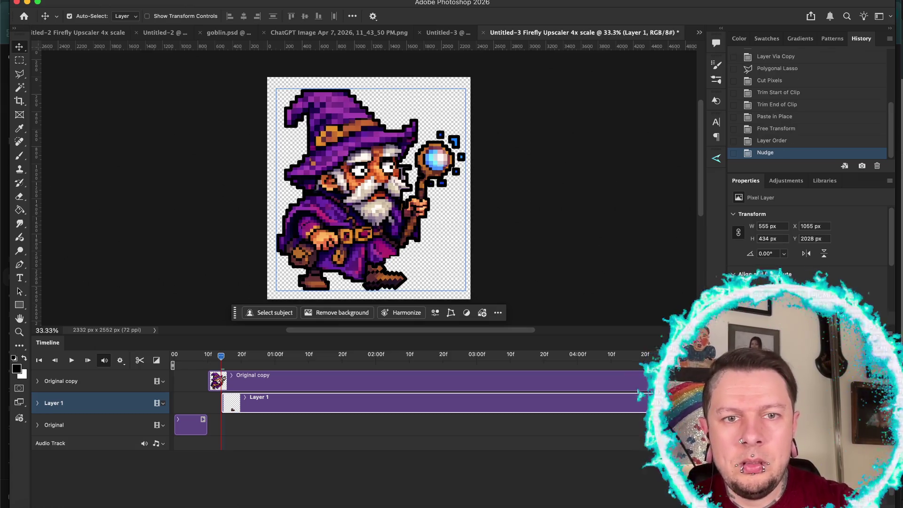
key(Down)
key(Down)
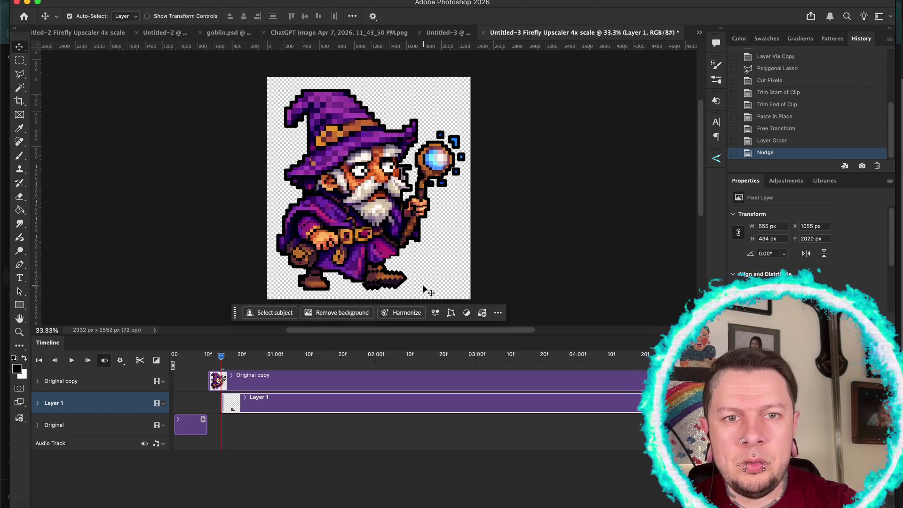
key(ctrl+t)
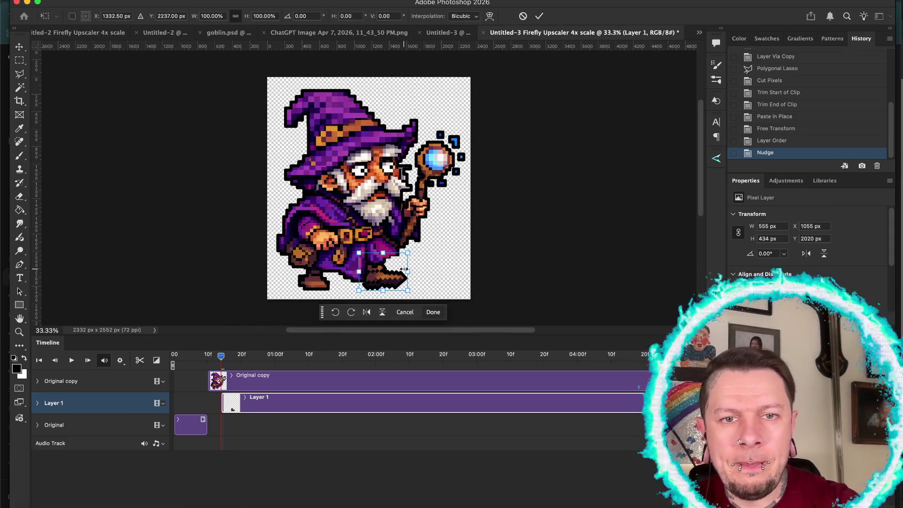
drag(407, 271, 393, 271)
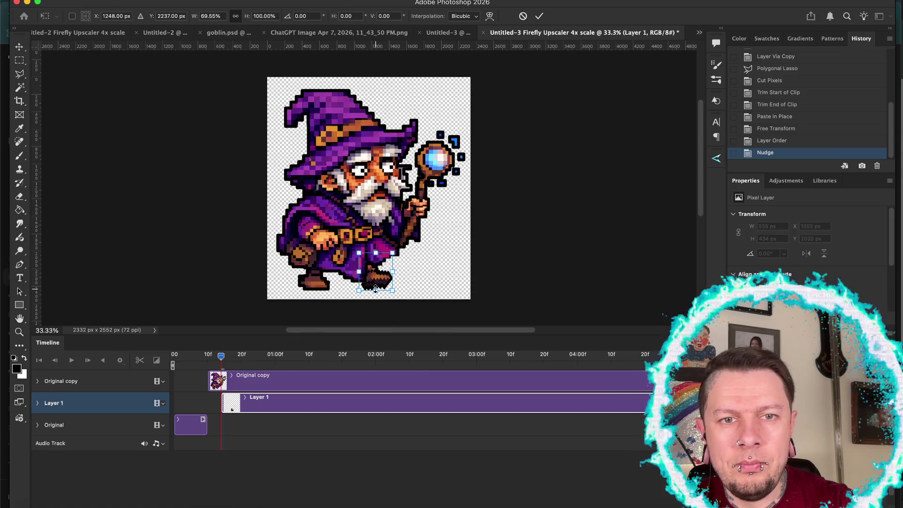
key(Return)
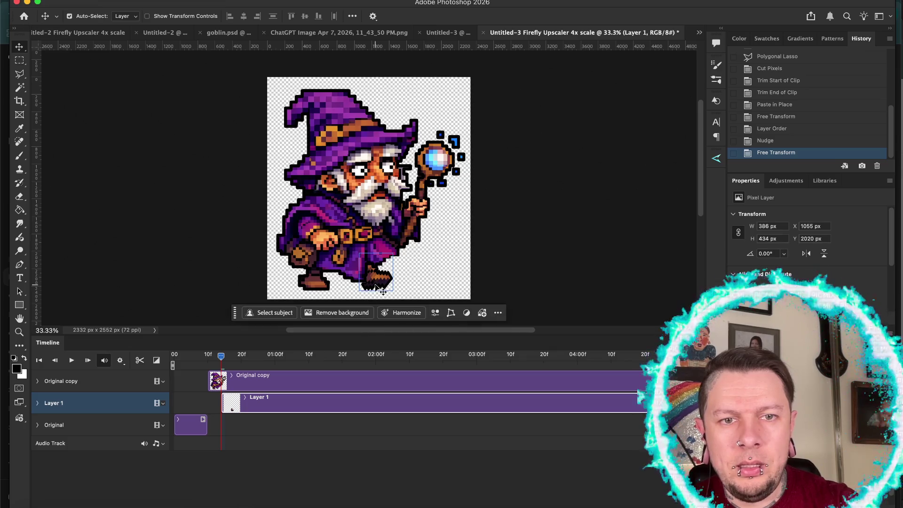
key(Delete)
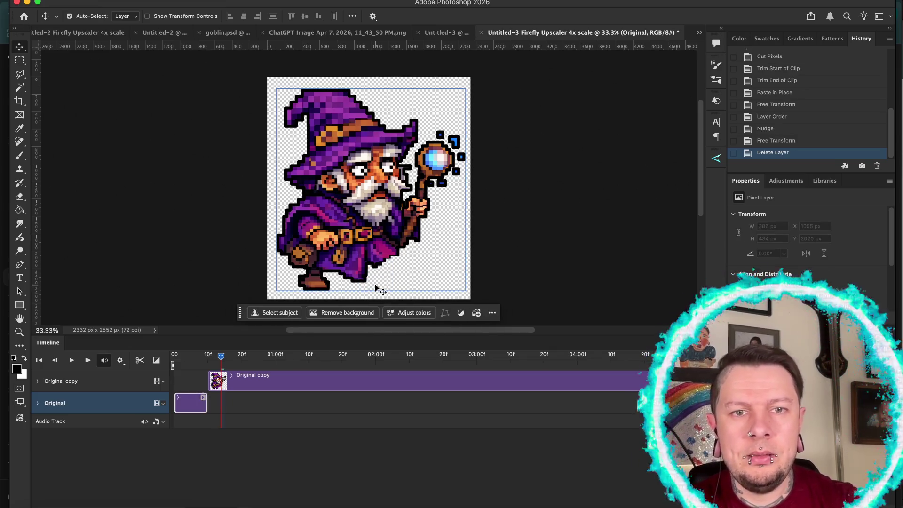
Lasso the wizard's back boot and copy it onto a new Layer 1
key(l)
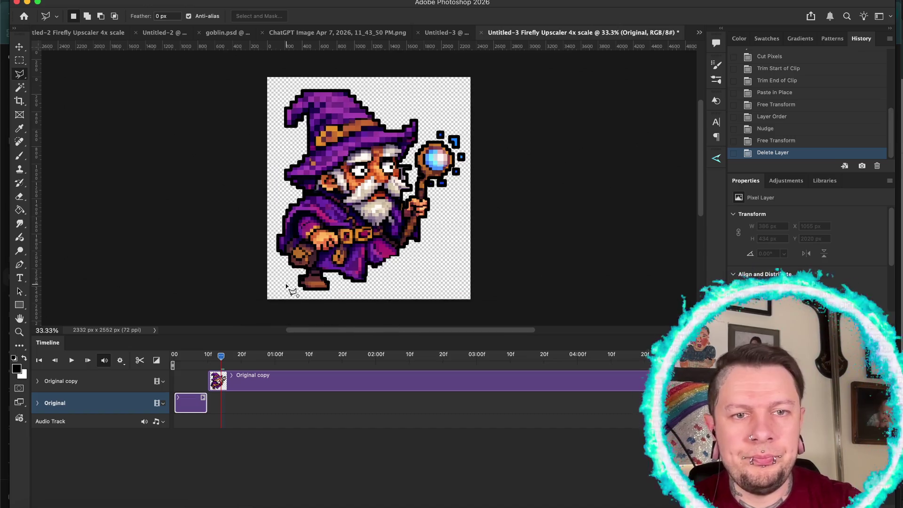
click(293, 272)
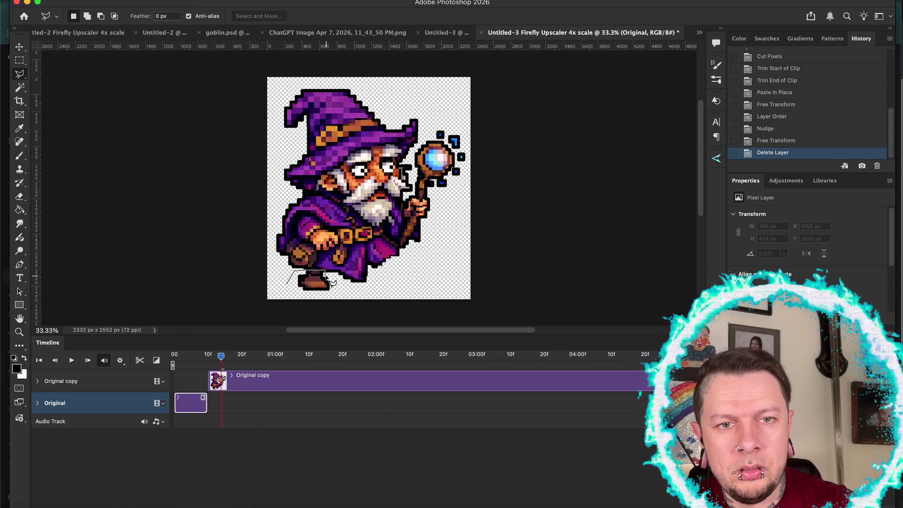
click(341, 284)
click(341, 299)
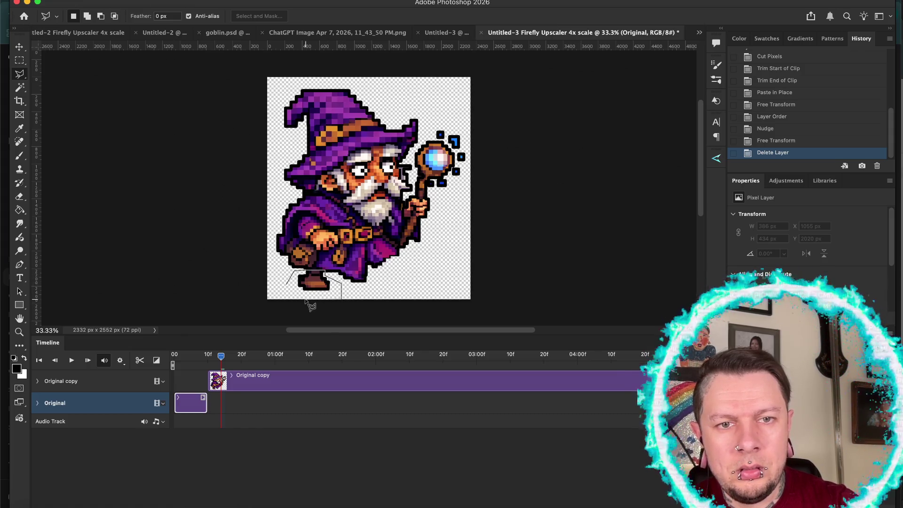
click(285, 295)
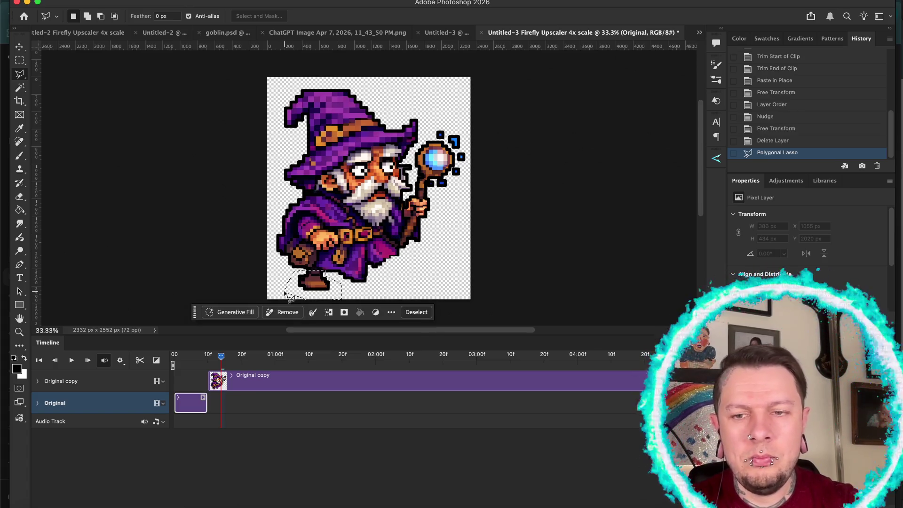
key(ctrl+j)
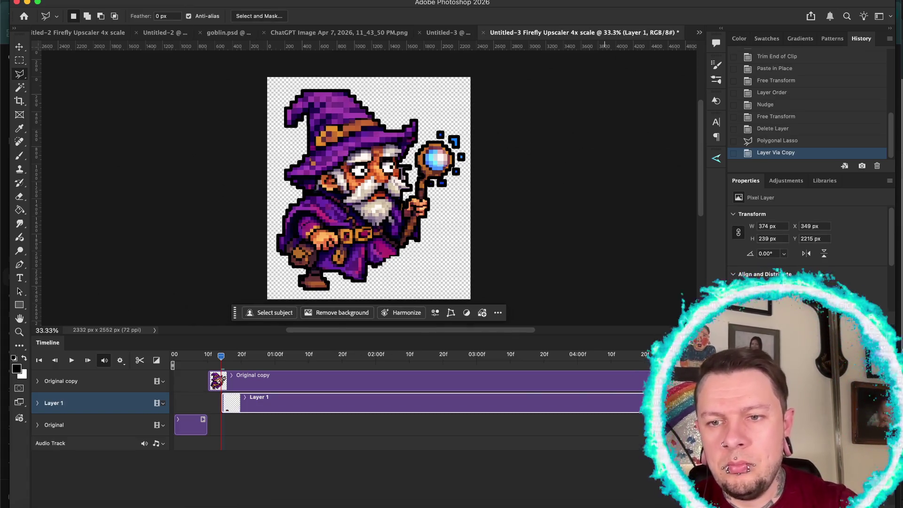
Nudge the boot copy right and slightly up to about X 1155, Y 2183 under the robe
key(v)
key(shift+Right)
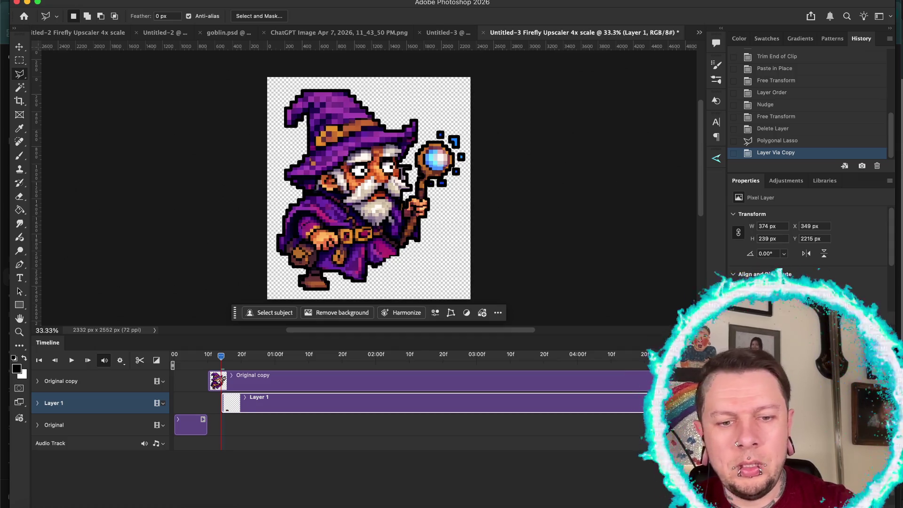
key(shift+Right)
key(shift+Right)
key(shift+Right)
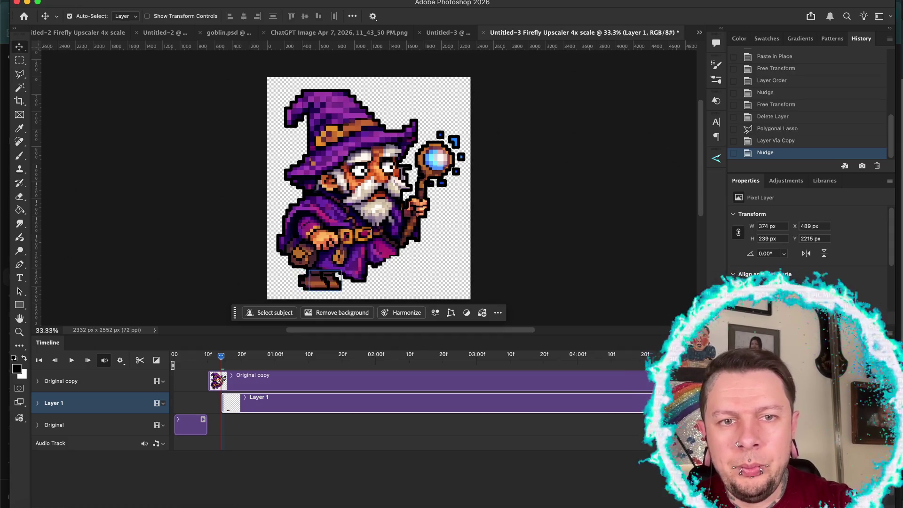
key(shift+Right)
key(shift+Right)
key(shift+Right)
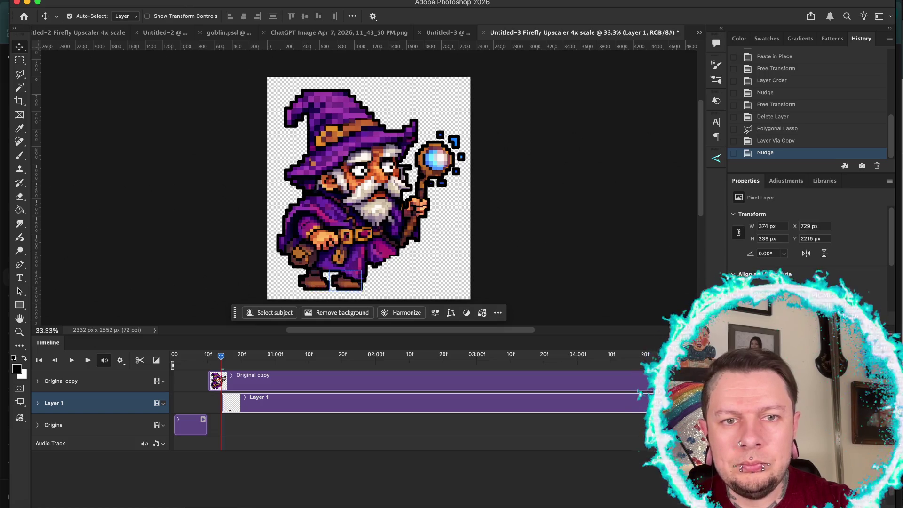
key(shift+Right)
key(shift+Right)
key(shift+Right)
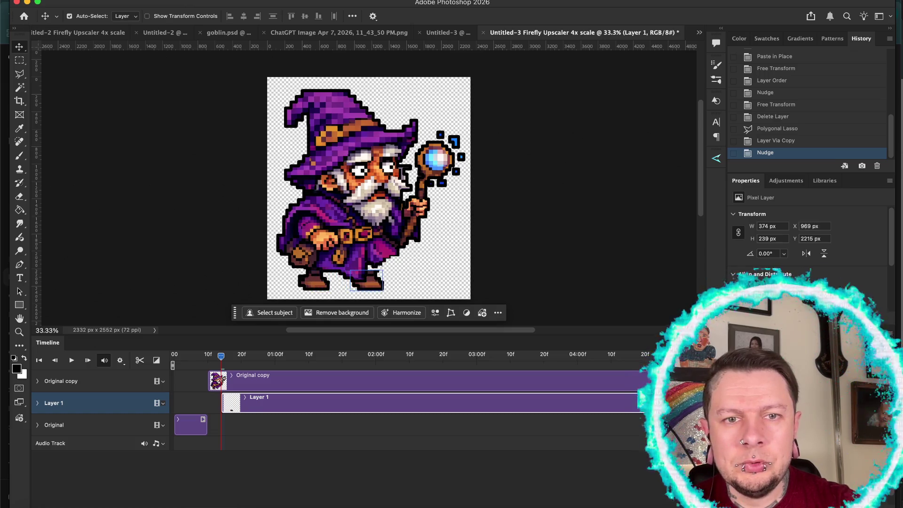
key(shift+Right)
key(shift+Right)
key(shift+Right)
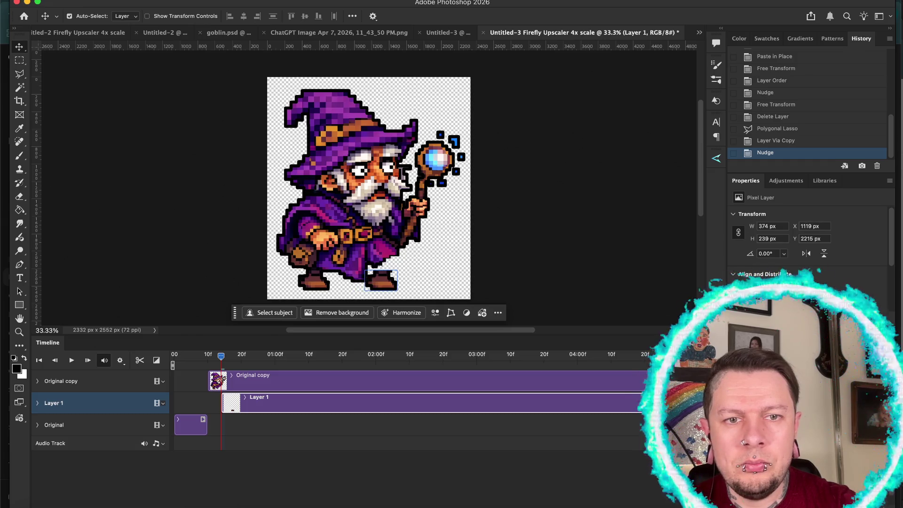
key(shift+Right)
key(shift+Right)
key(Right)
key(Right)
key(shift+Up)
key(shift+Up)
key(Up)
key(Up)
key(Up)
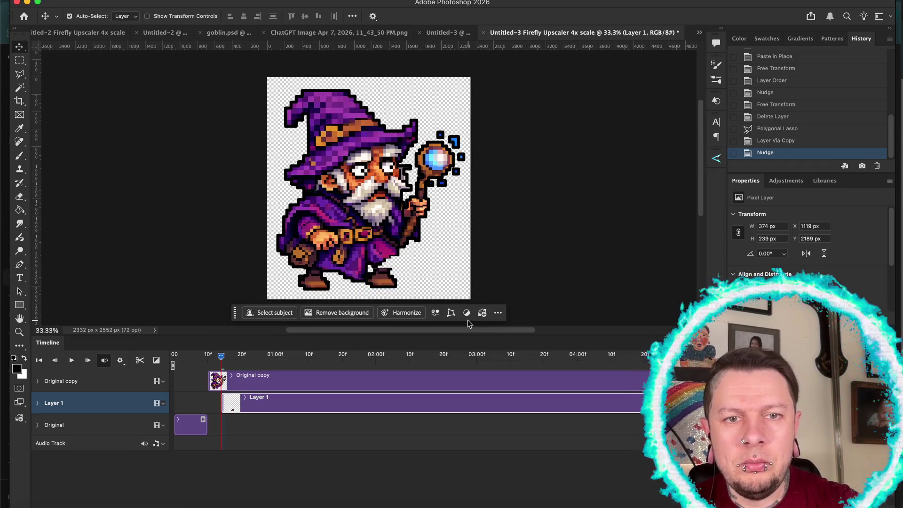
key(shift+Right)
key(Right)
key(Right)
key(Right)
key(Up)
key(Up)
key(Up)
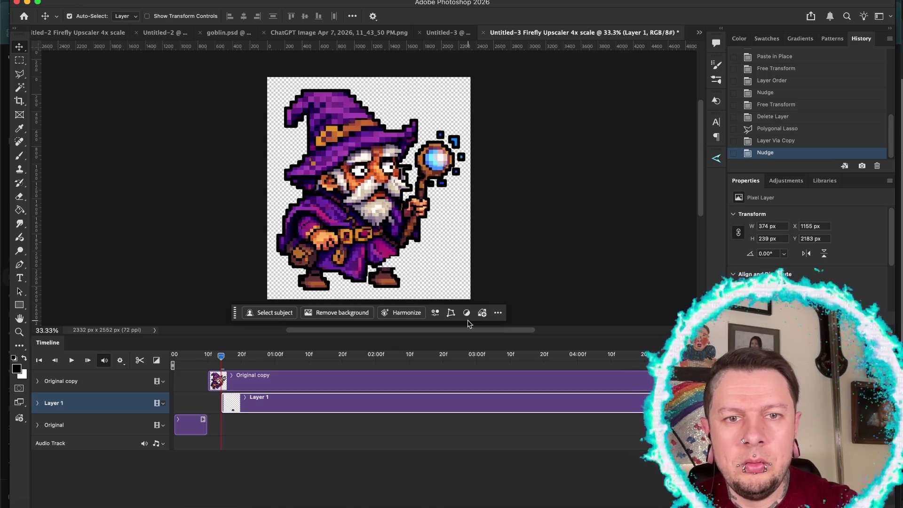
scroll(376, 269, up, 5)
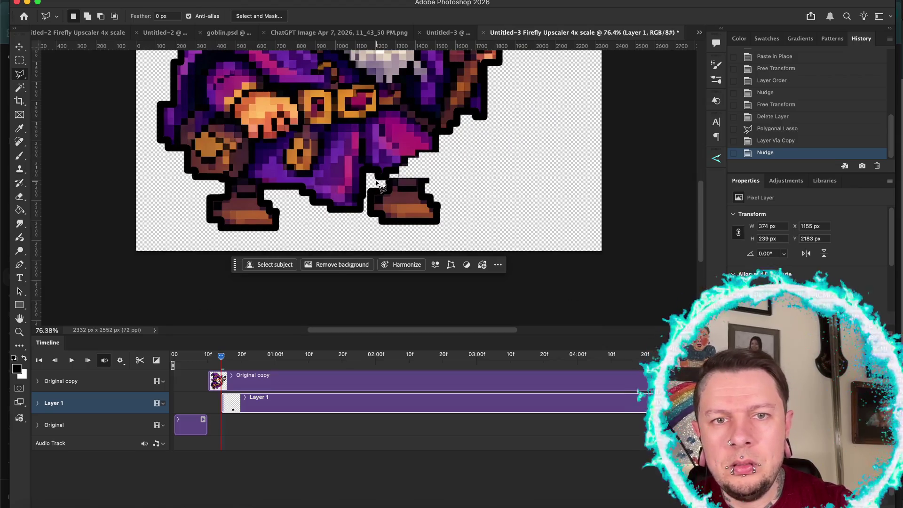
Outline the gap between the robe and the new front boot and run Generative Fill with an empty prompt
click(377, 179)
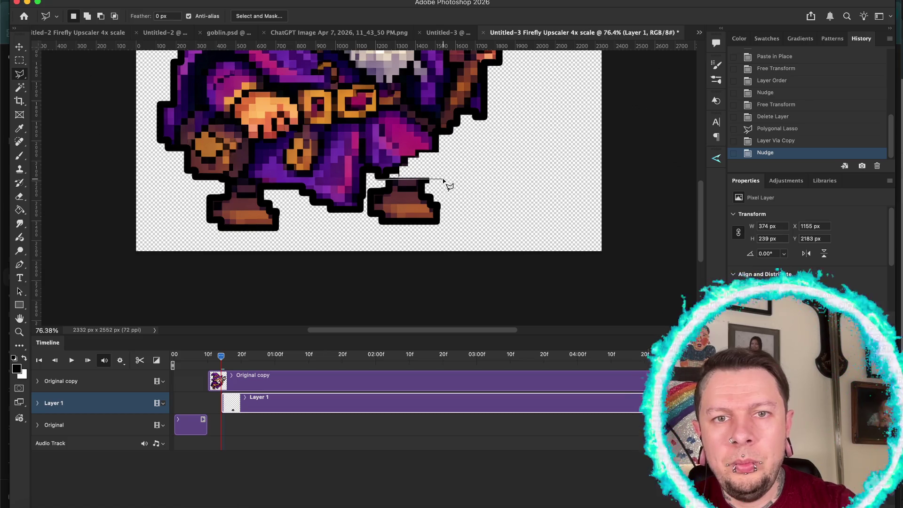
click(437, 136)
click(370, 145)
click(376, 178)
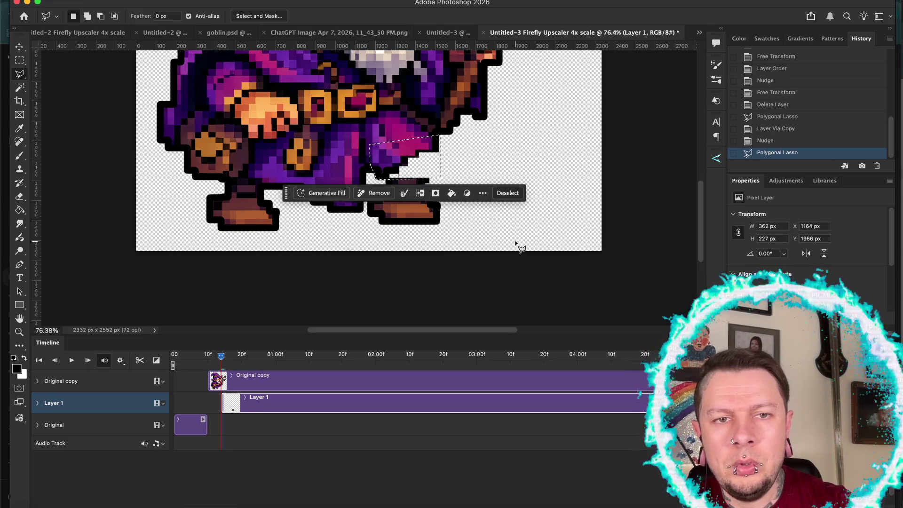
click(328, 192)
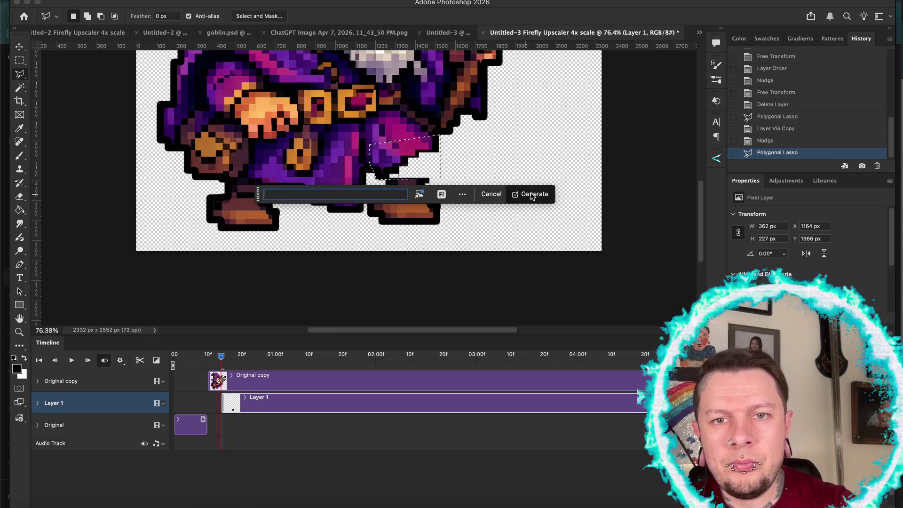
click(532, 194)
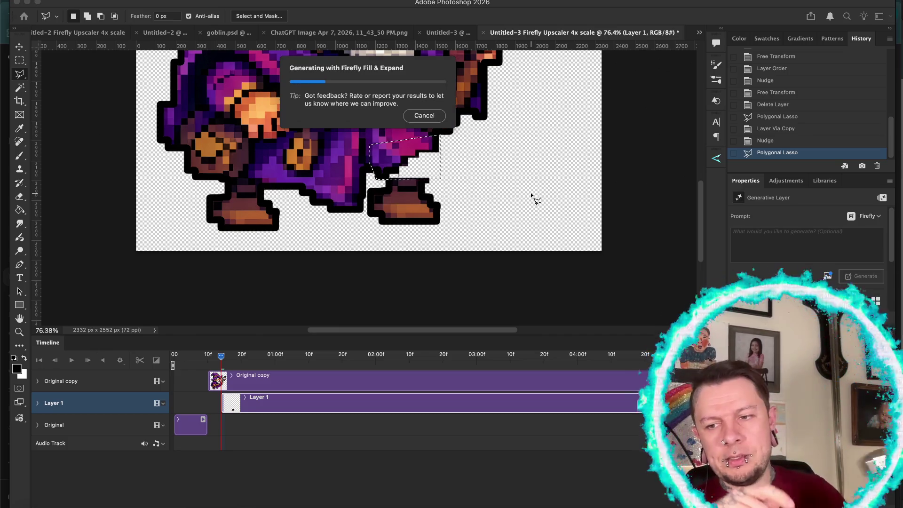
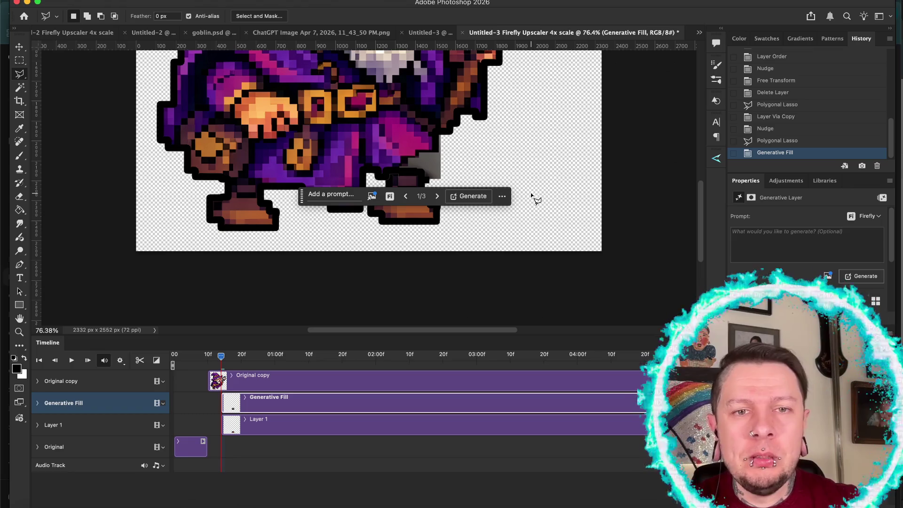
Preview the generated fill variations, undo the choice, and merge the copied piece into Layer 1
click(437, 197)
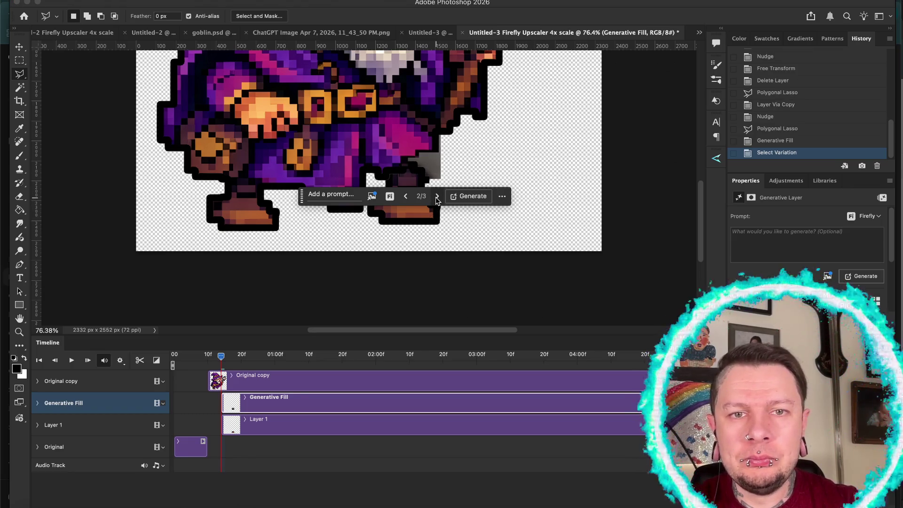
click(436, 198)
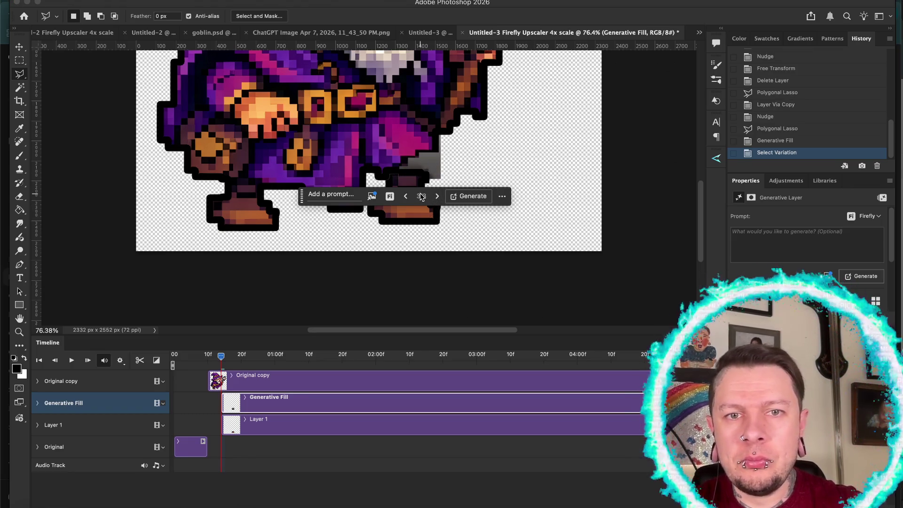
key(ctrl+z)
key(ctrl+z)
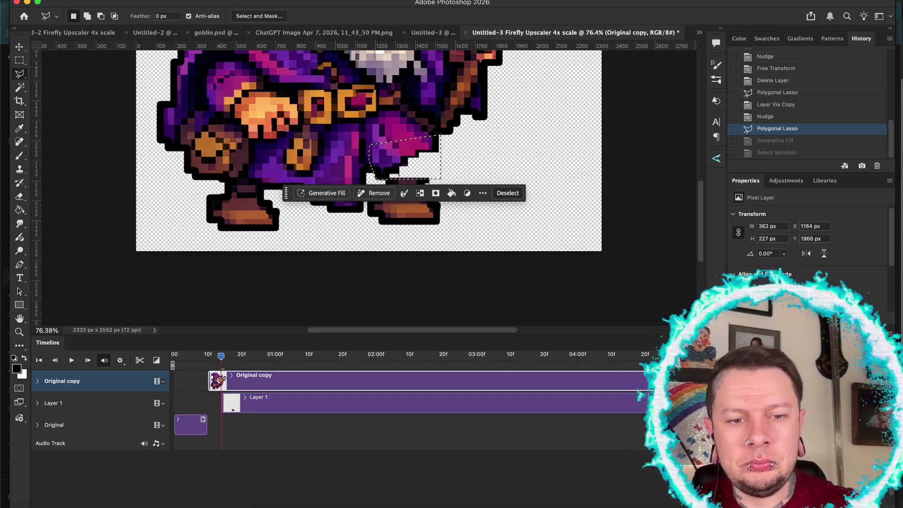
key(ctrl+e)
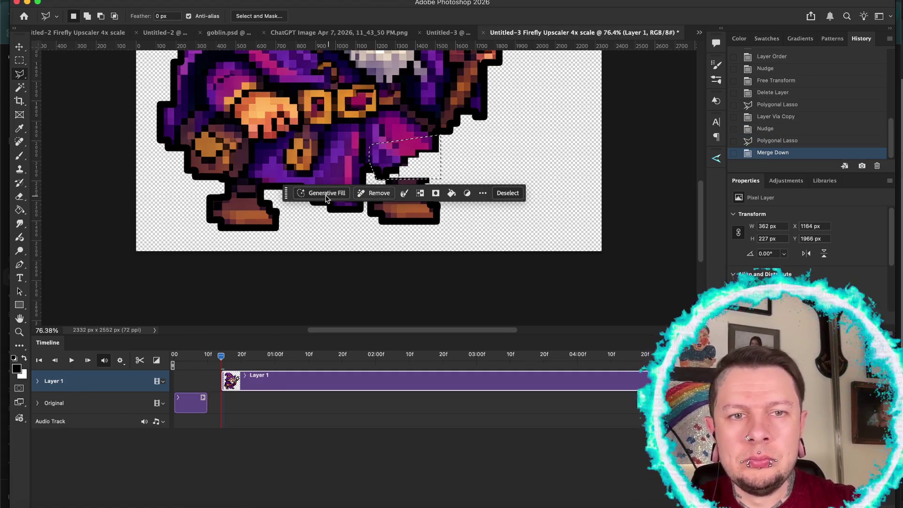
Generate a prompt-less fill for the gap, keep the second variation, and merge it into Layer 1
click(324, 192)
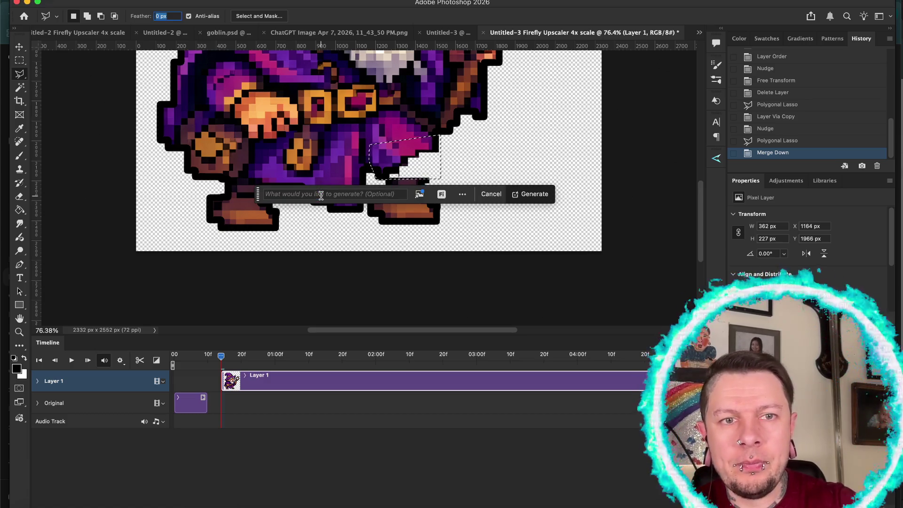
click(527, 200)
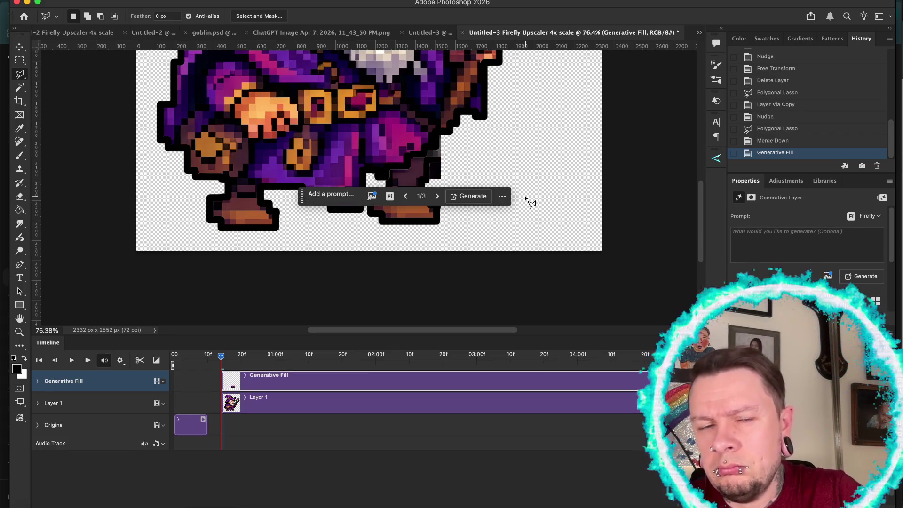
click(437, 196)
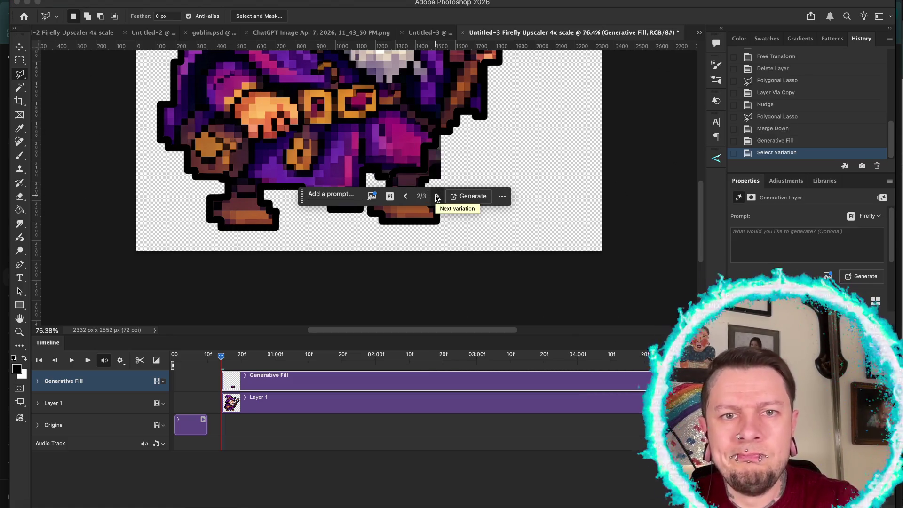
click(437, 196)
click(402, 197)
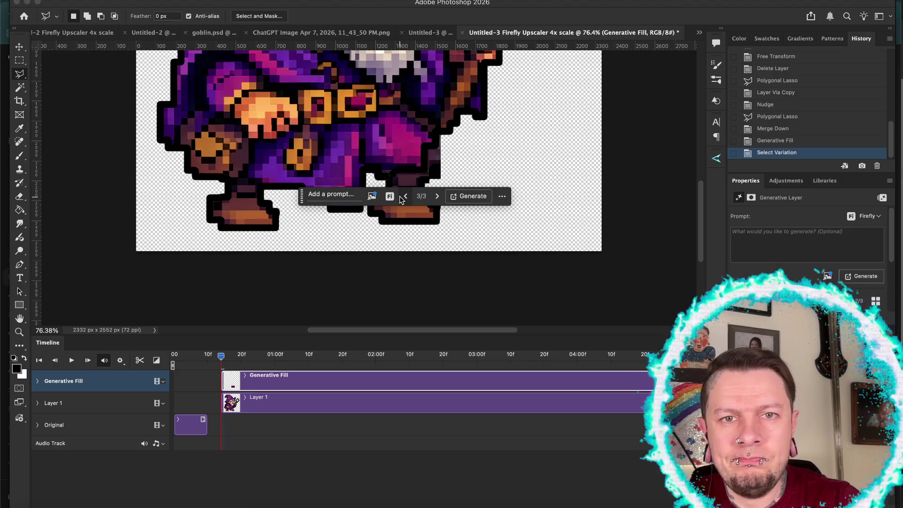
key(ctrl+e)
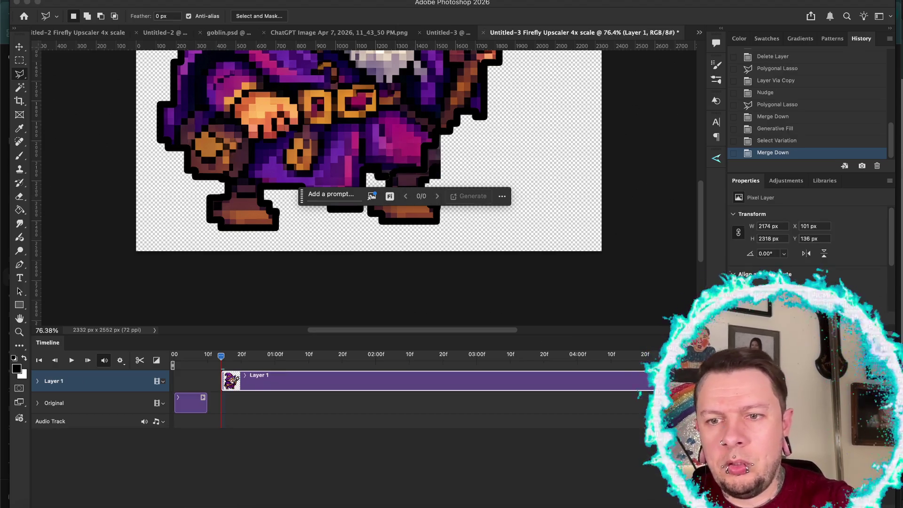
Move the Layer 1 clip earlier so it follows Original, then trim it shorter
scroll(536, 254, down, 5)
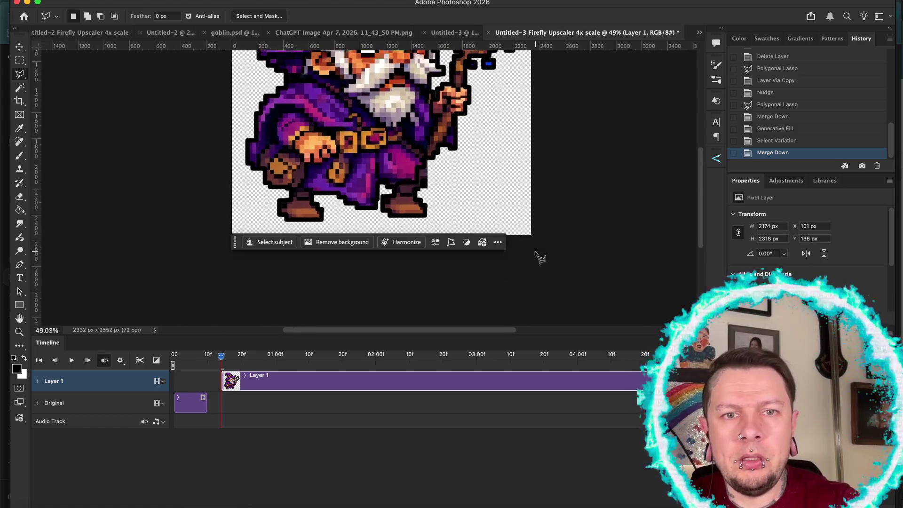
scroll(540, 257, down, 2)
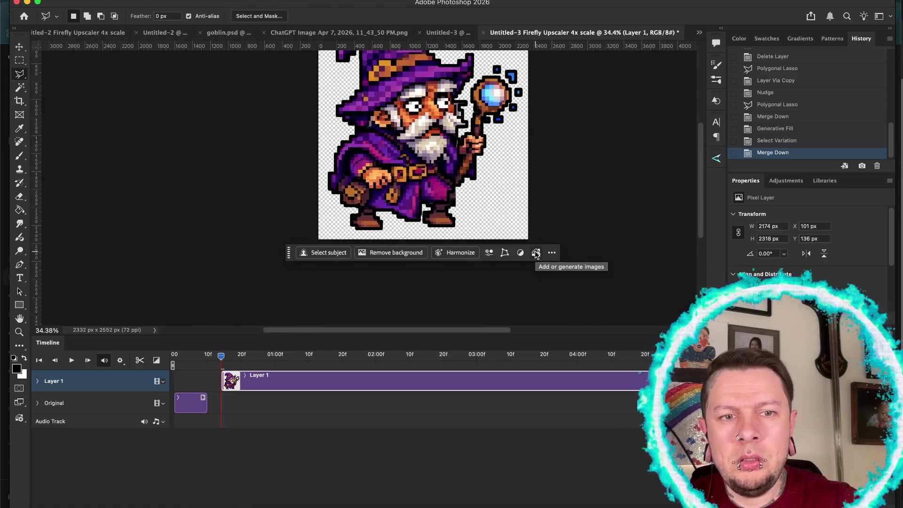
drag(352, 377, 335, 378)
scroll(595, 479, down, 1)
scroll(595, 479, up, 1)
scroll(235, 501, up, 3)
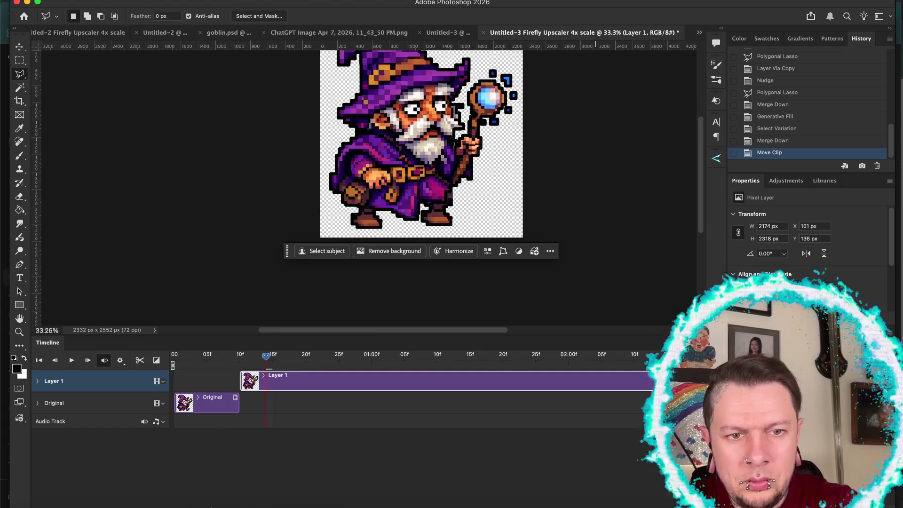
scroll(216, 506, down, 5)
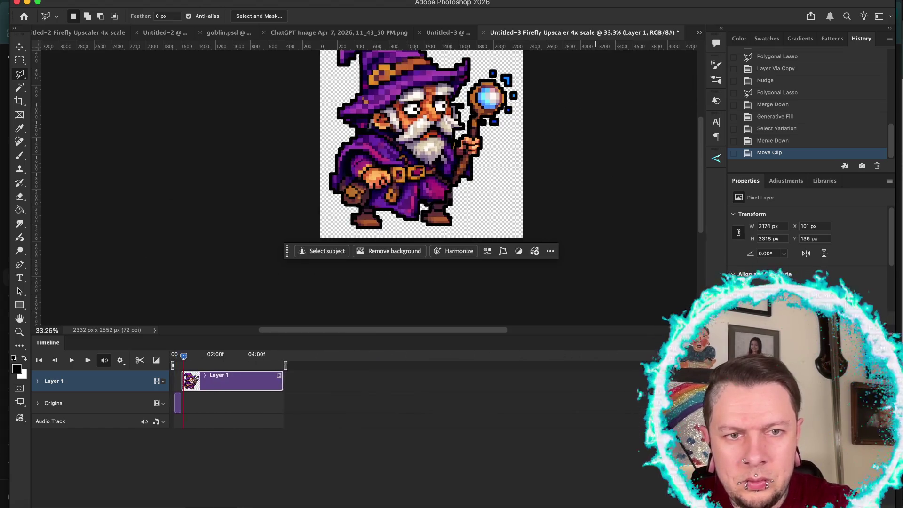
drag(417, 382, 205, 402)
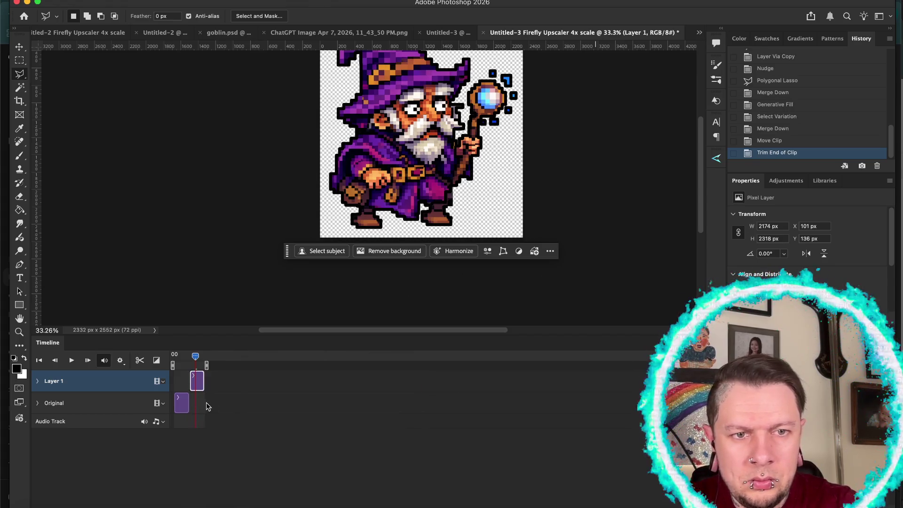
Play the walking animation, stop it, and set the playhead to frame 13
scroll(216, 505, up, 3)
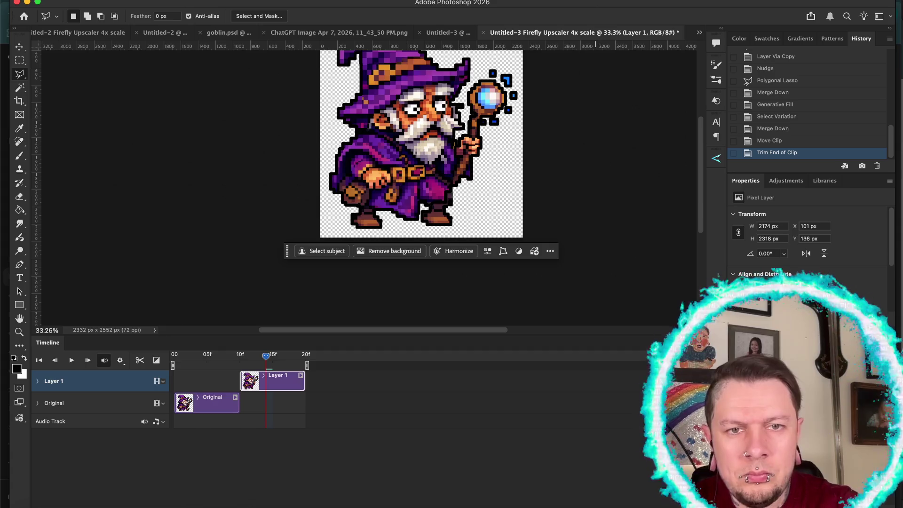
key(space)
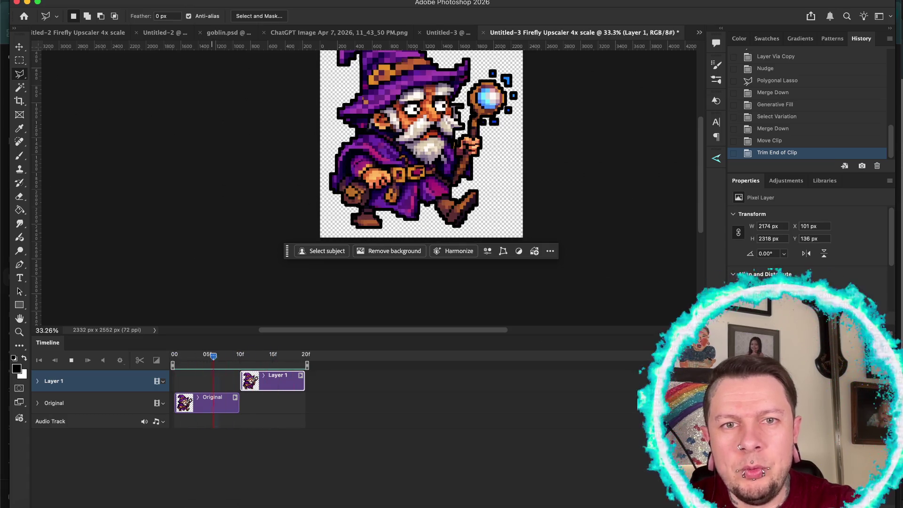
key(space)
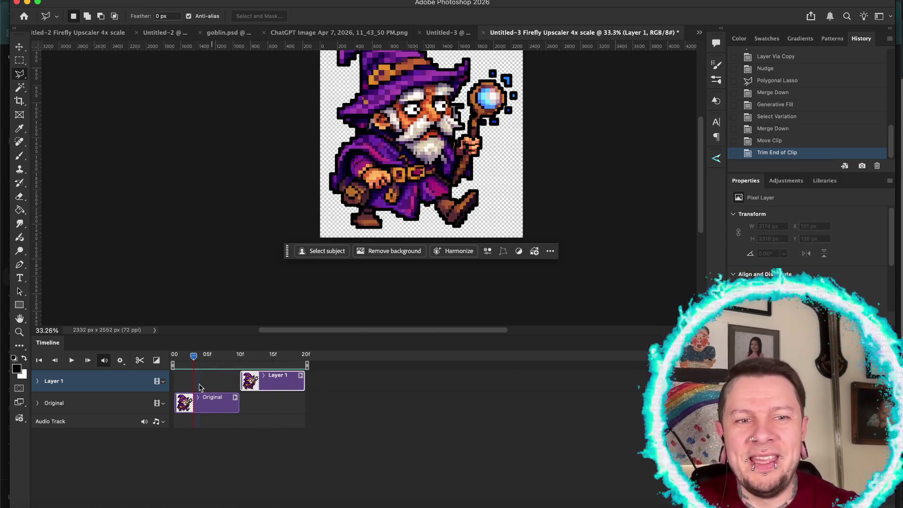
drag(196, 357, 260, 358)
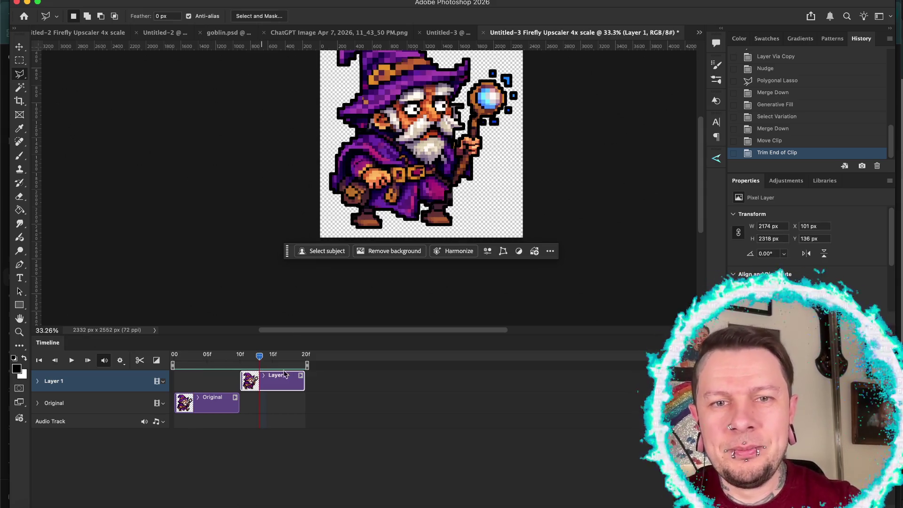
scroll(343, 192, up, 2)
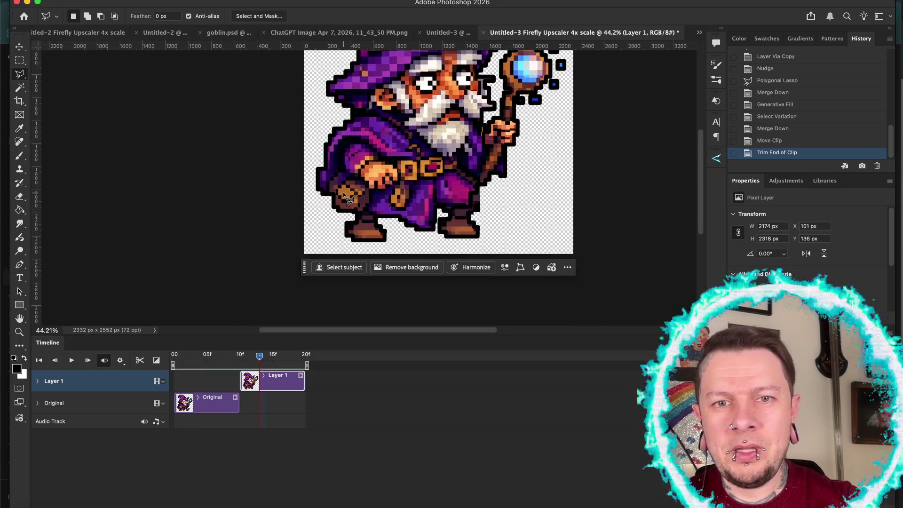
Outline an area near the front boot, then discard that selection
click(323, 231)
click(344, 217)
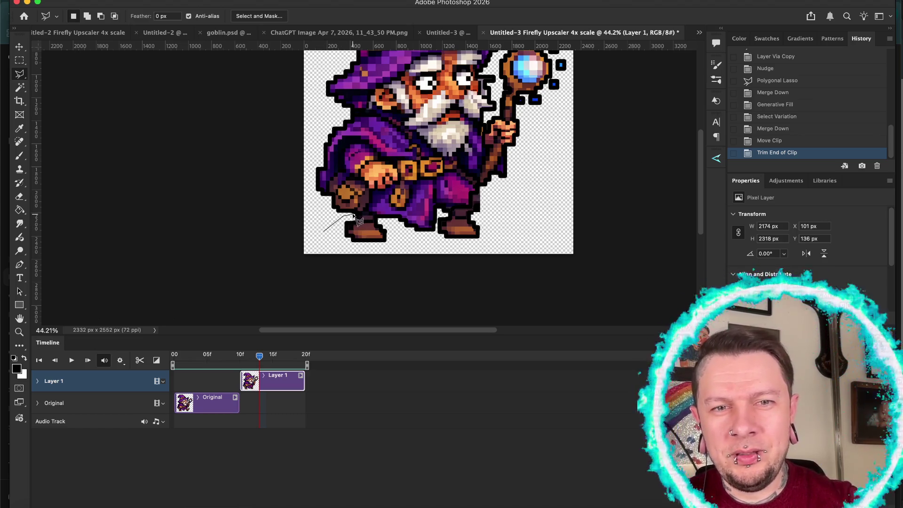
click(354, 214)
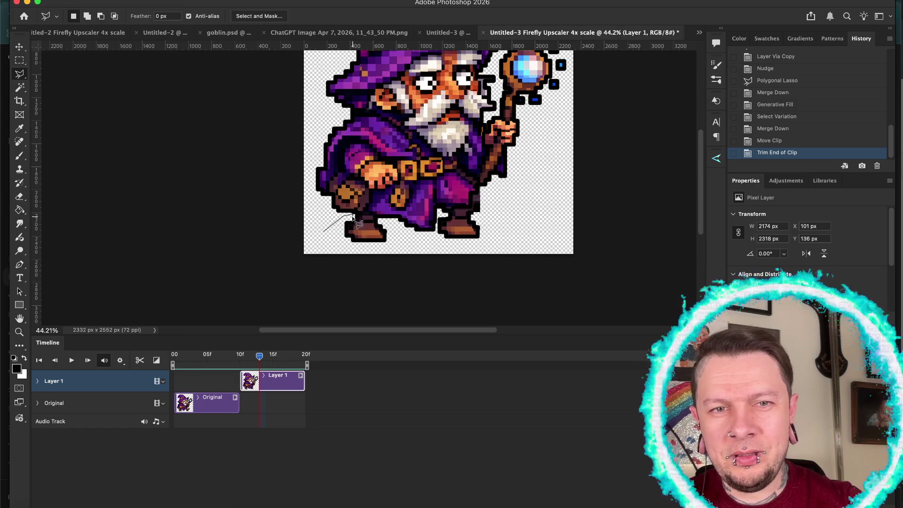
double_click(352, 219)
key(ctrl+d)
Draw a polygonal selection around the wizard's left boot
scroll(307, 288, up, 3)
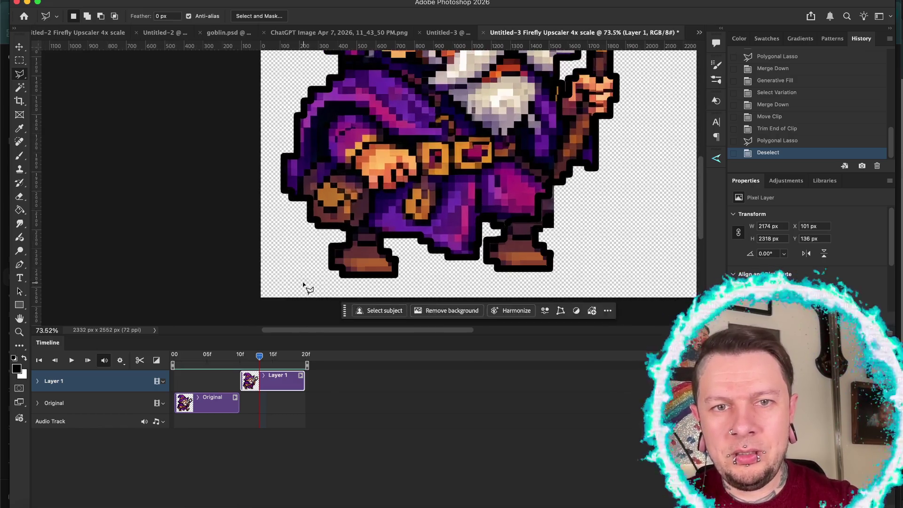
scroll(317, 228, up, 2)
scroll(315, 221, down, 2)
click(274, 182)
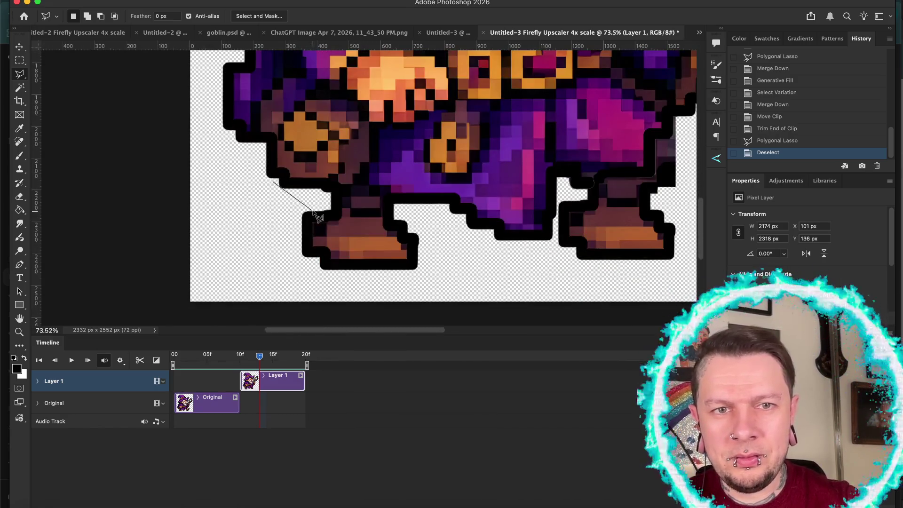
click(277, 199)
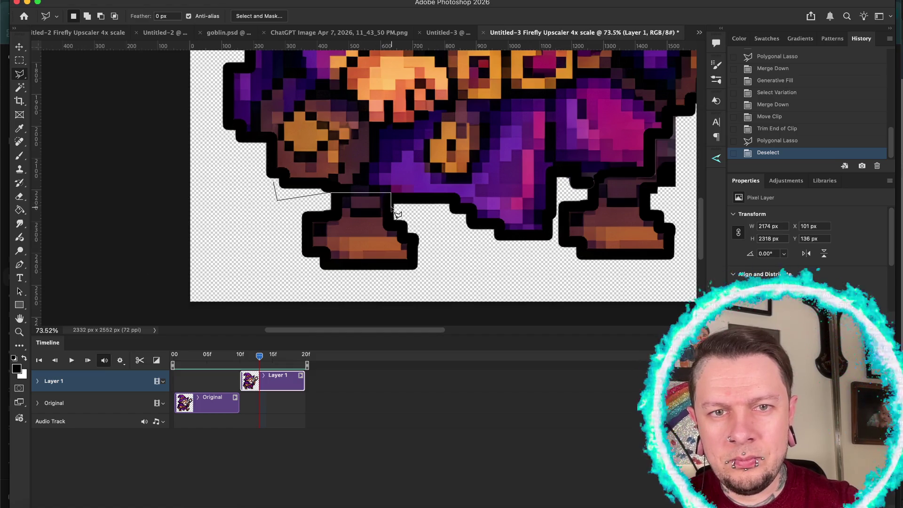
click(438, 237)
click(438, 271)
click(370, 277)
double_click(265, 280)
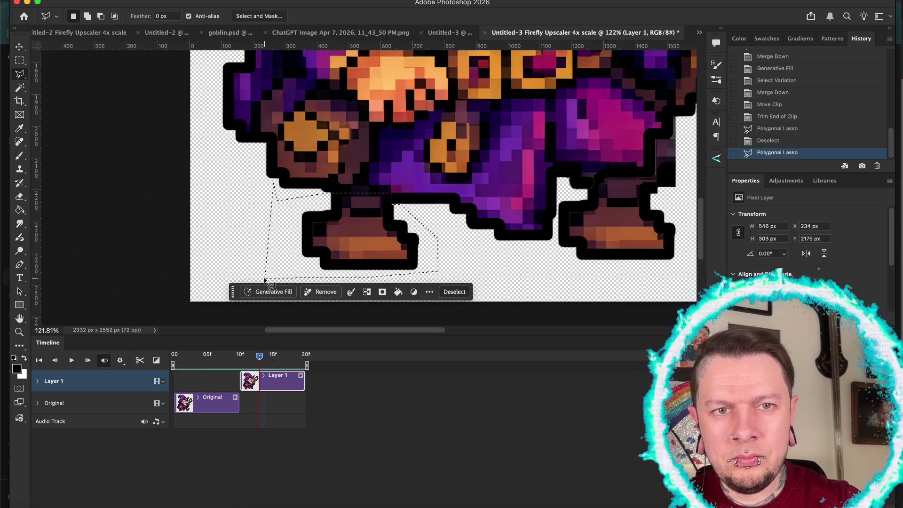
Cut the boot to a new Layer 2 in place, move it below Layer 1, and shift it right
key(ctrl+x)
key(ctrl+shift+v)
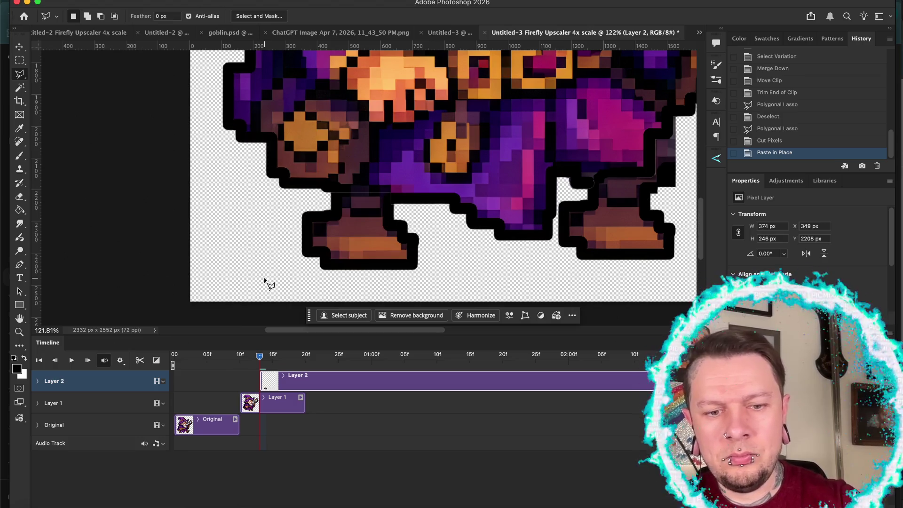
key(v)
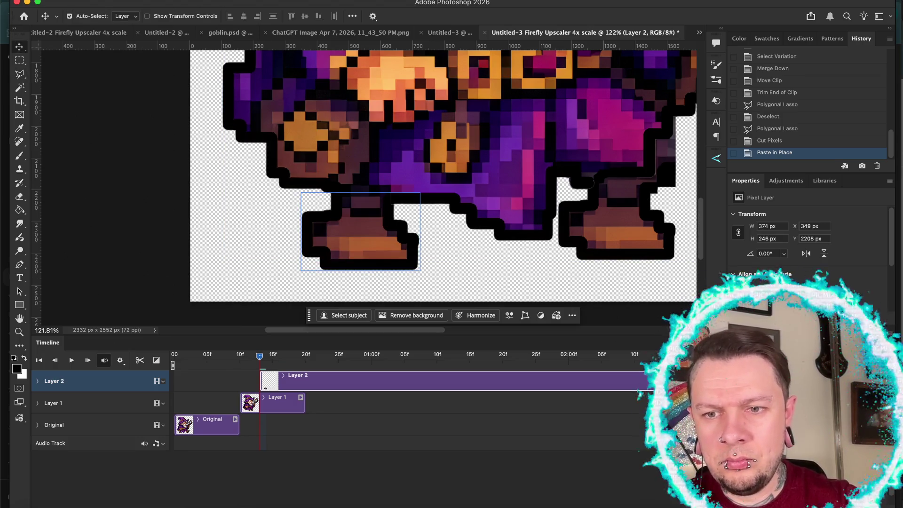
key(ctrl+bracketleft)
key(shift+Right)
key(shift+Right)
key(shift+Right)
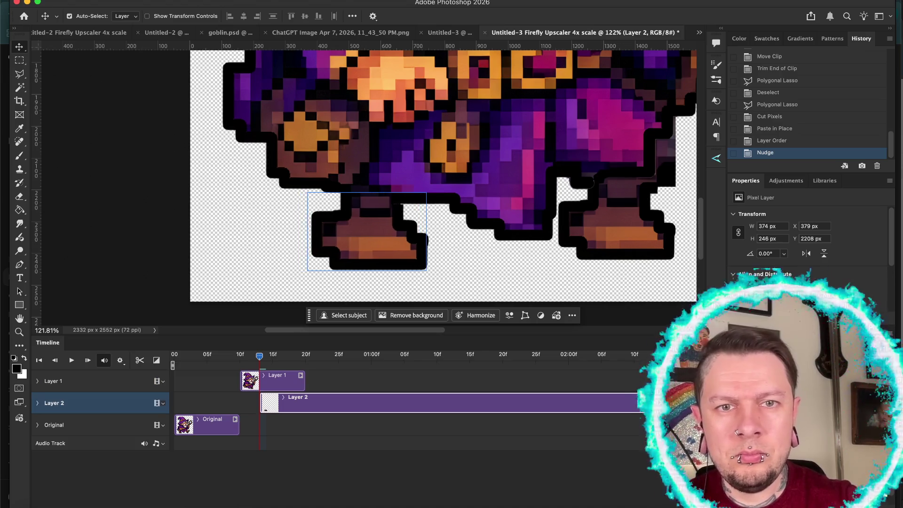
key(shift+Right)
key(shift+Right)
key(shift+Right)
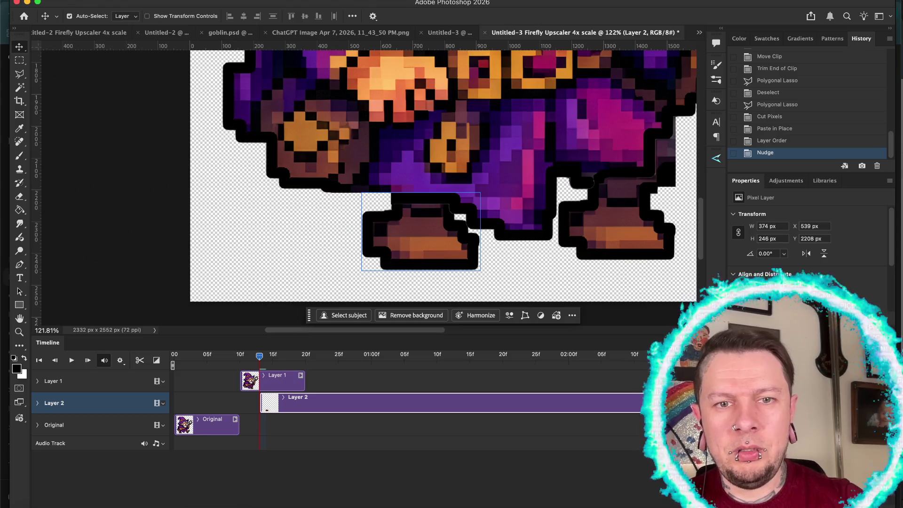
Nudge the boot piece up slightly and merge the wizard layer down onto it
scroll(217, 152, down, 5)
scroll(217, 152, up, 2)
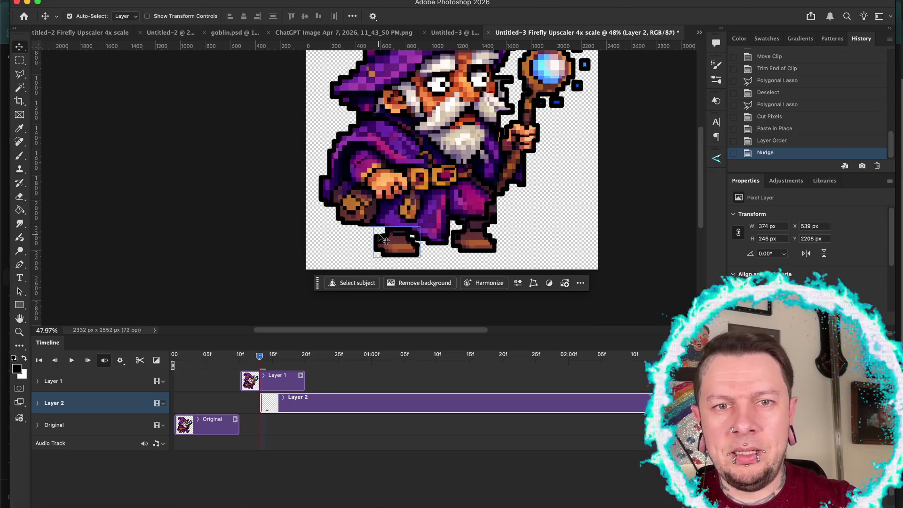
key(Up)
key(Up)
key(Up)
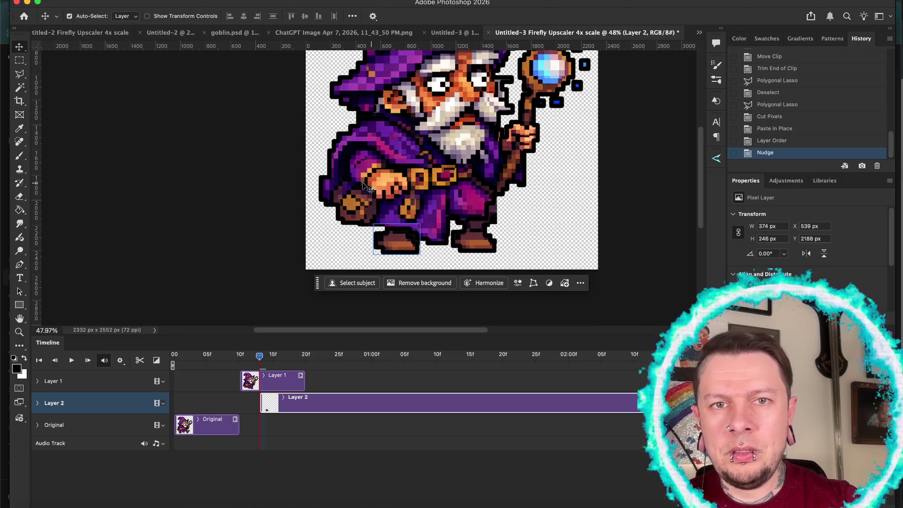
scroll(351, 192, down, 2)
scroll(351, 192, down, 1)
key(alt+bracketright)
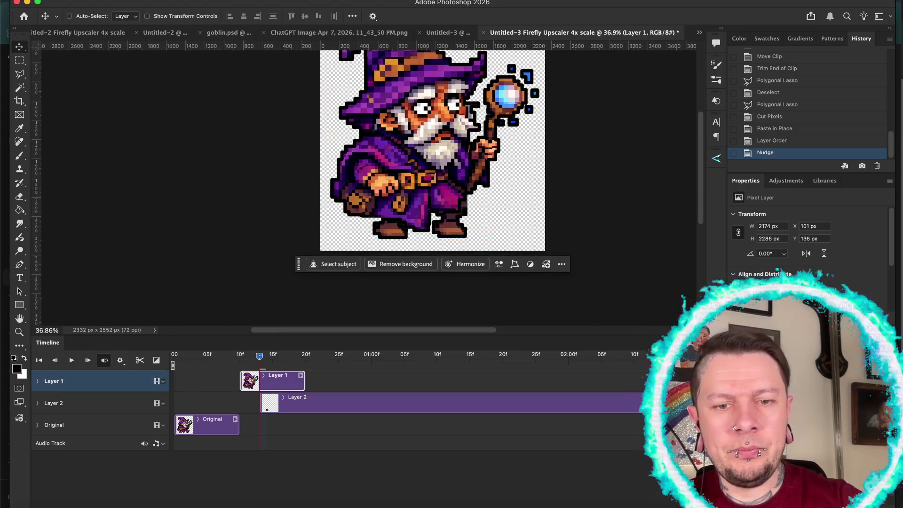
key(ctrl+e)
scroll(520, 238, up, 2)
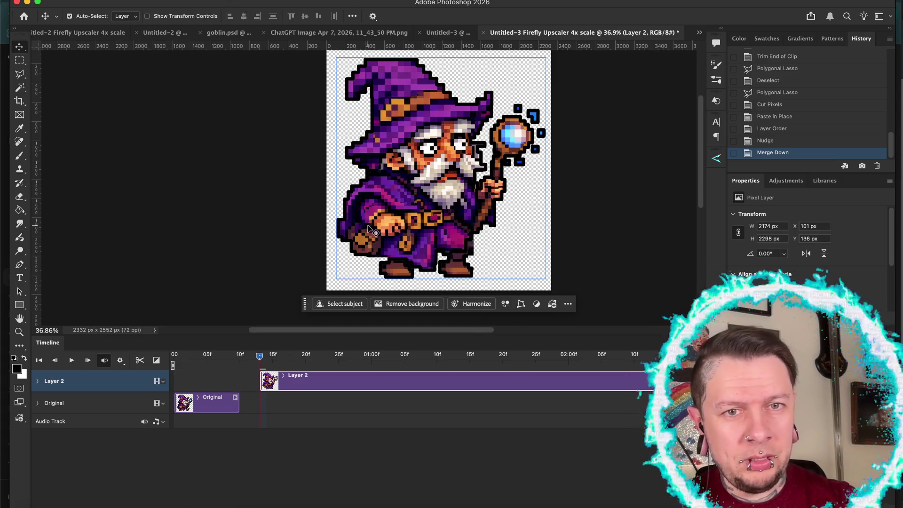
scroll(375, 233, up, 10)
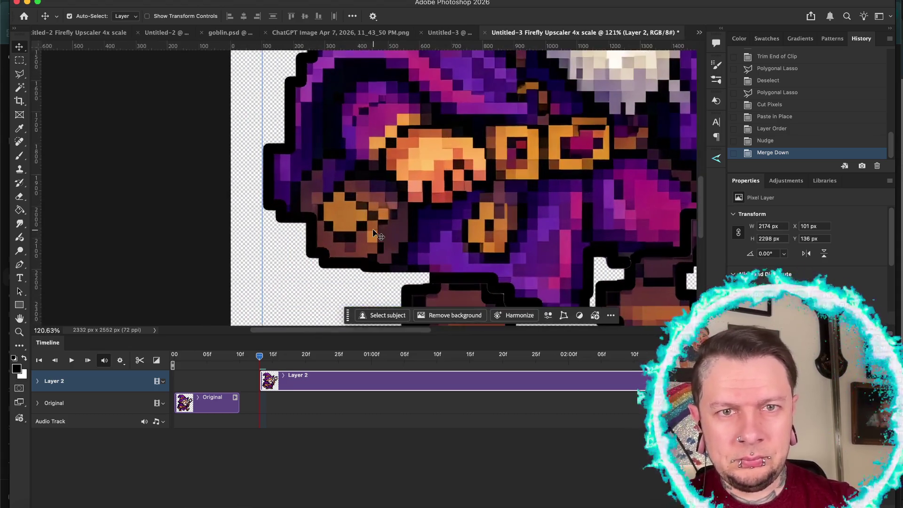
Zoom in and trace a Polygonal Lasso outline along the sleeve above the front hand
key(k)
key(l)
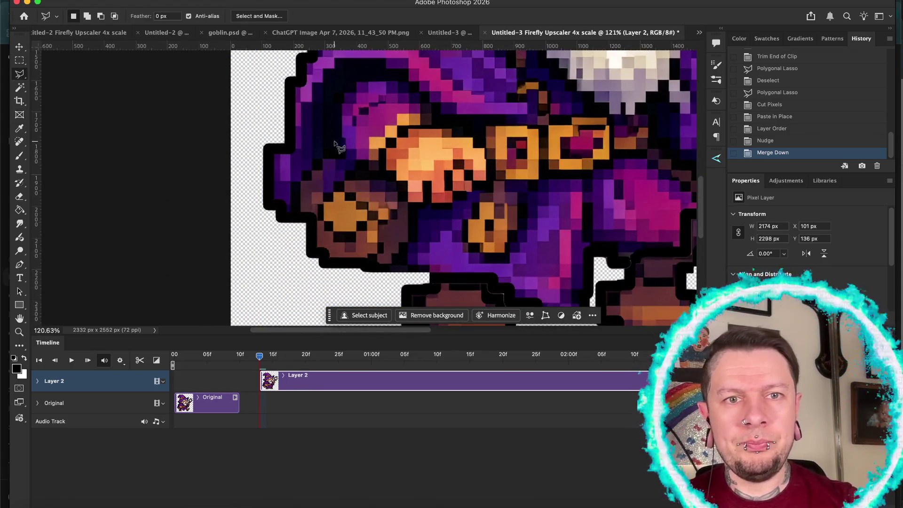
click(331, 145)
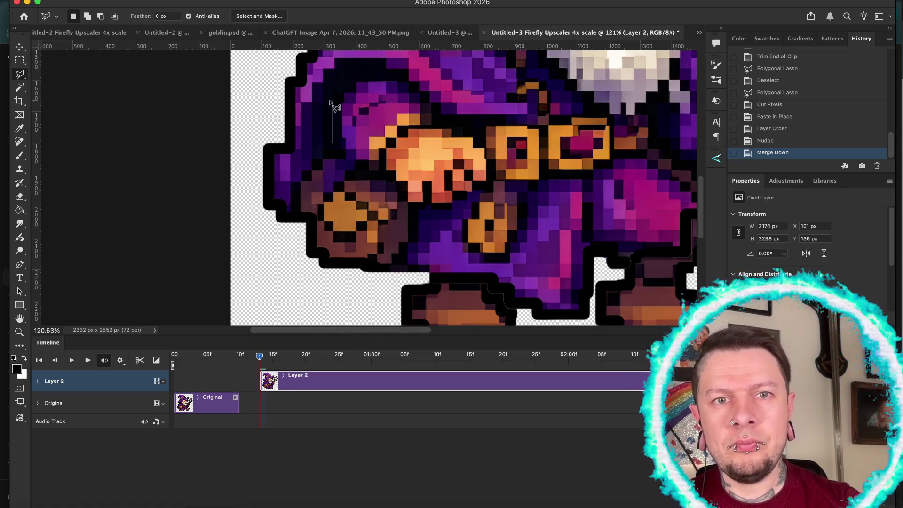
click(331, 92)
click(353, 91)
click(354, 74)
click(404, 74)
click(418, 91)
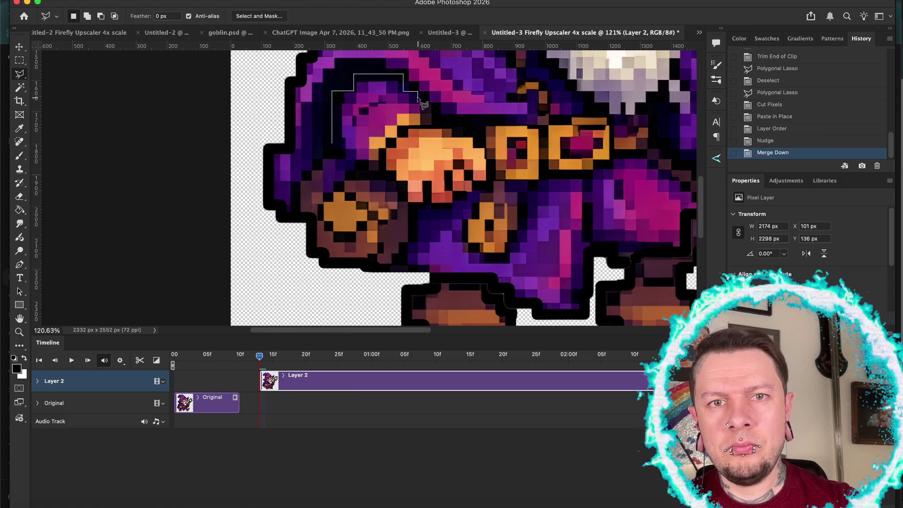
click(418, 99)
click(424, 99)
click(424, 107)
click(432, 107)
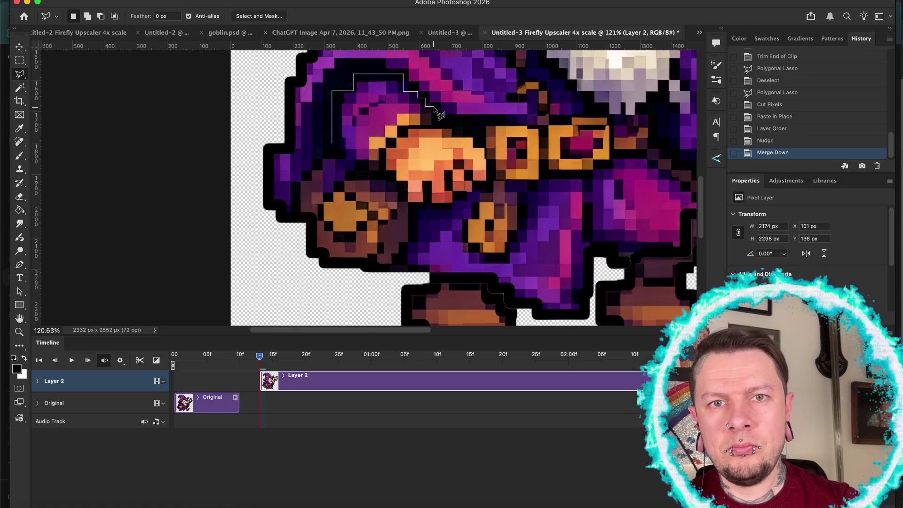
click(437, 107)
click(438, 122)
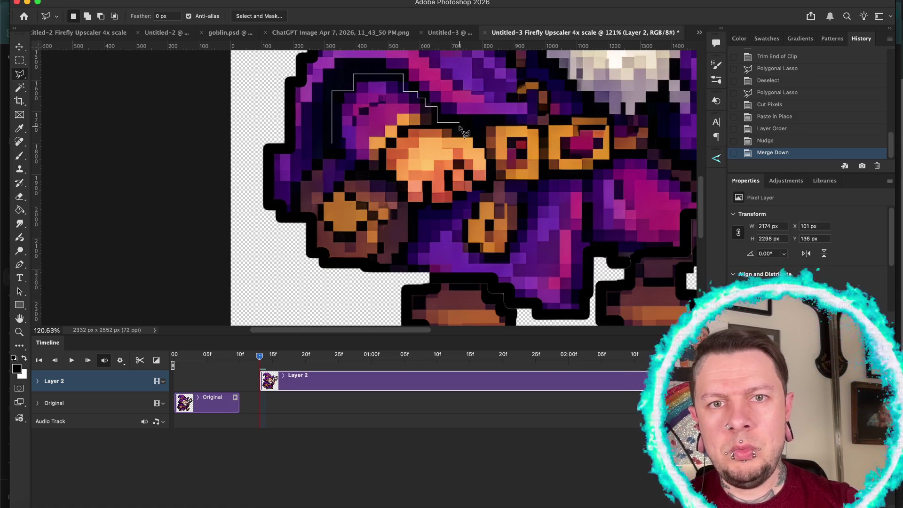
click(456, 123)
Close the outline around the hand's fingers and underside, then cut and paste it in place
click(455, 132)
click(475, 133)
click(475, 145)
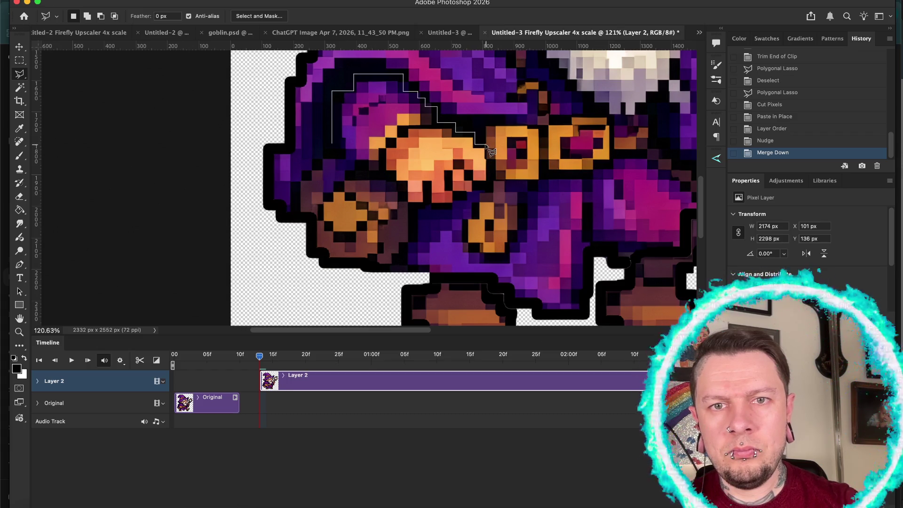
click(486, 190)
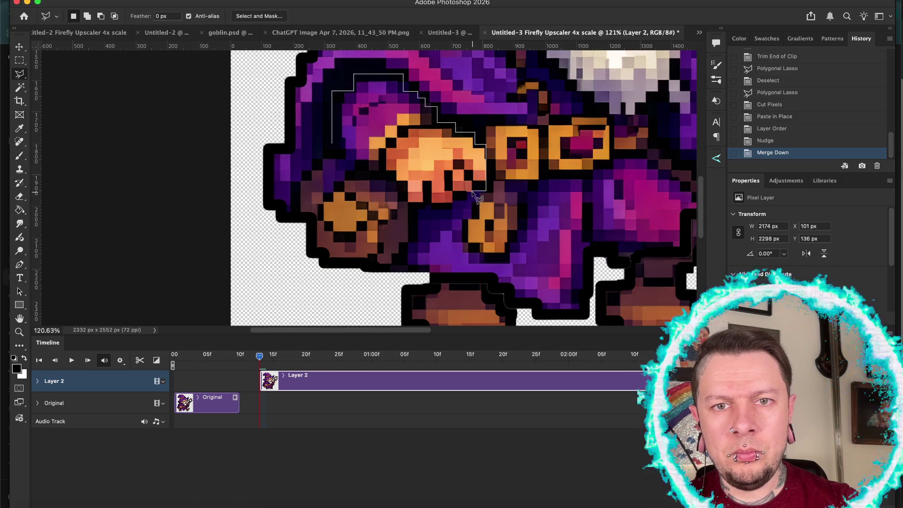
click(467, 192)
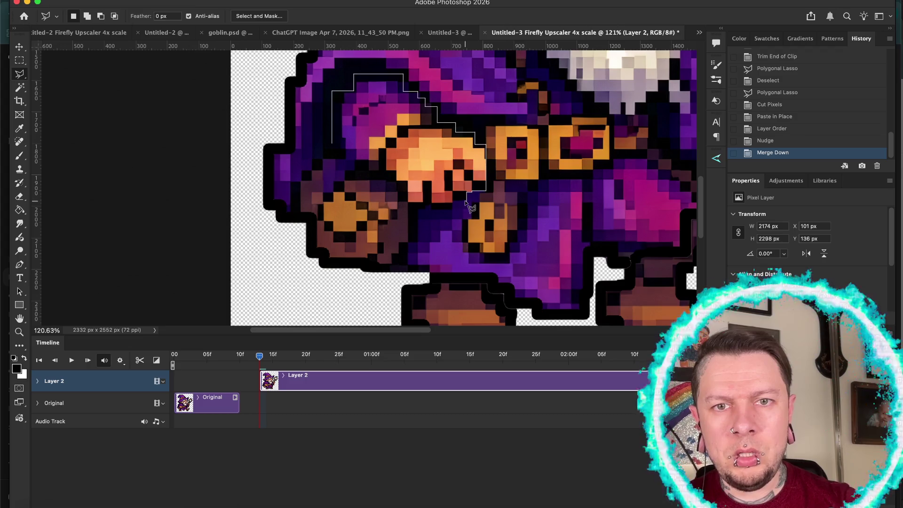
click(466, 199)
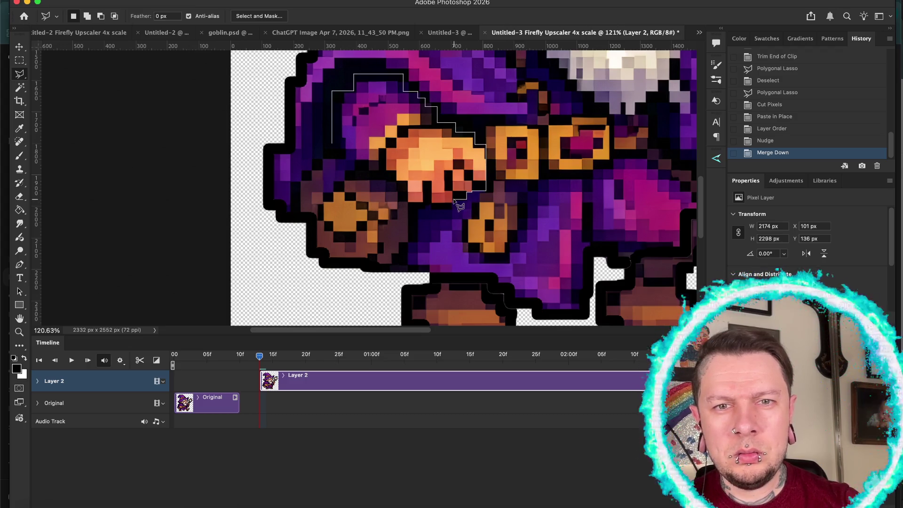
click(453, 205)
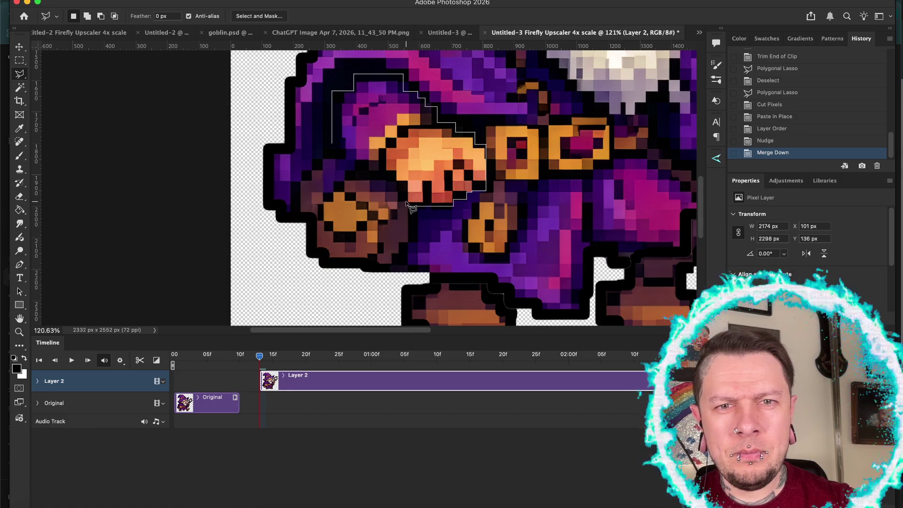
click(407, 205)
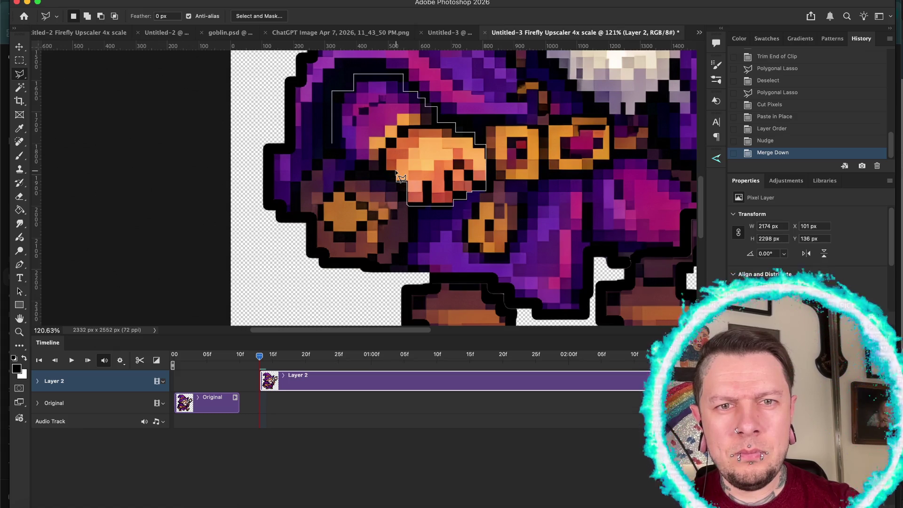
click(396, 170)
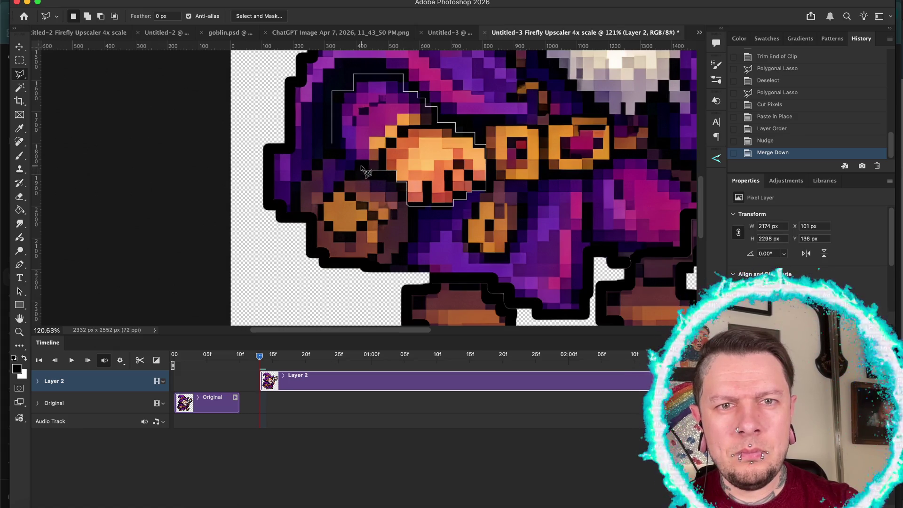
click(361, 170)
click(346, 162)
click(333, 149)
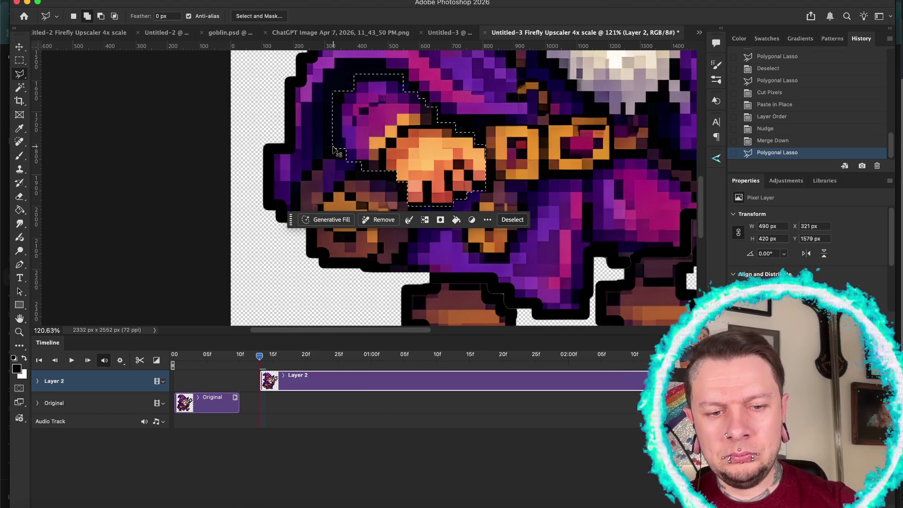
key(ctrl+x)
key(ctrl+shift+v)
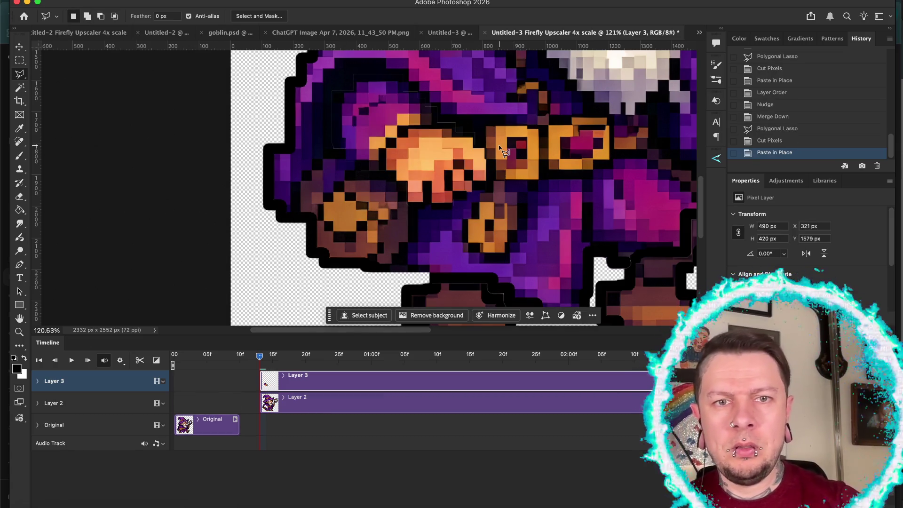
Rotate the Layer 3 hand about 17° forward, nudge it left and down, and commit
scroll(498, 145, down, 5)
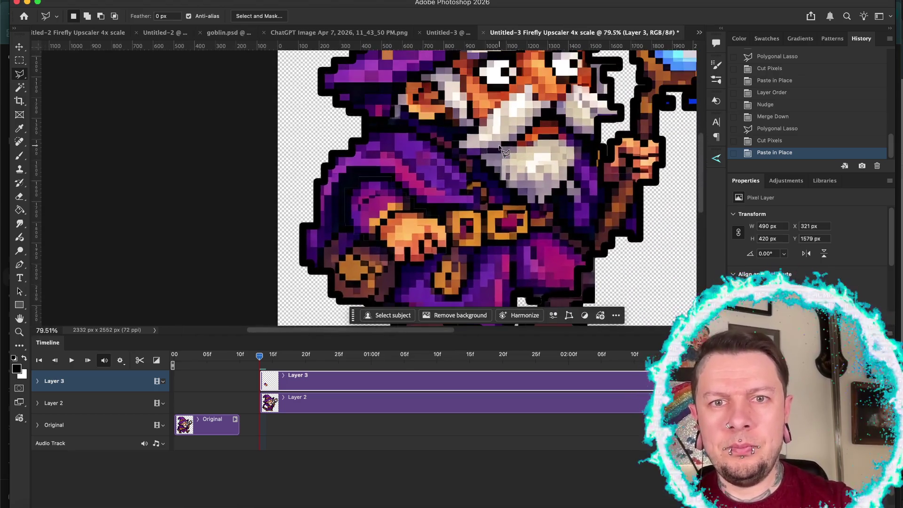
scroll(500, 148, down, 3)
key(ctrl+t)
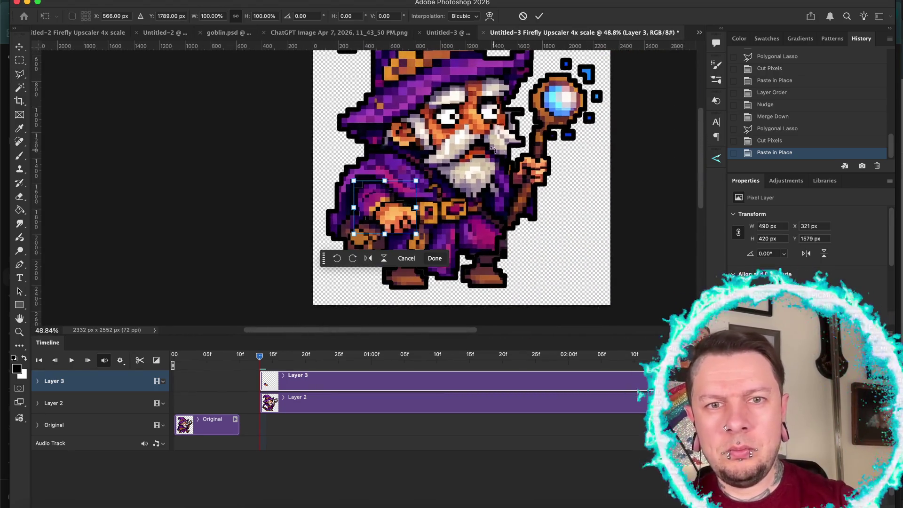
mouse_move(422, 175)
mouse_down()
mouse_move(426, 197)
mouse_move(430, 183)
mouse_up()
key(ctrl+z)
key(shift+Left)
key(shift+Left)
key(shift+Down)
key(shift+Down)
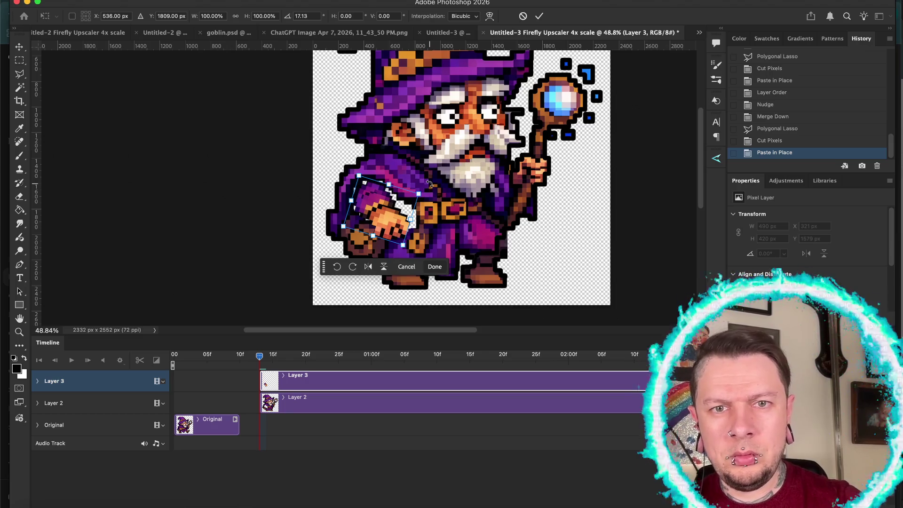
key(Return)
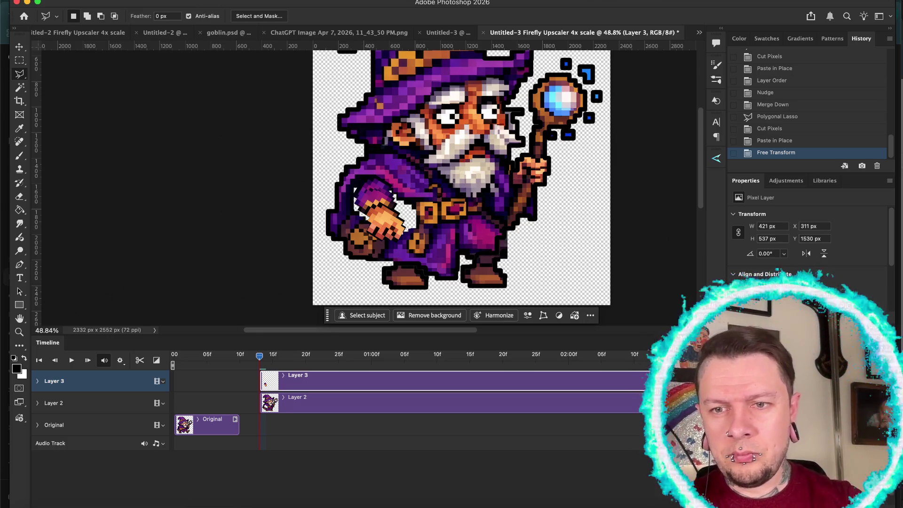
key(alt+bracketleft)
Magic Wand-select the gap beside the hand on the wizard body layer, after a reverted hand merge
key(w)
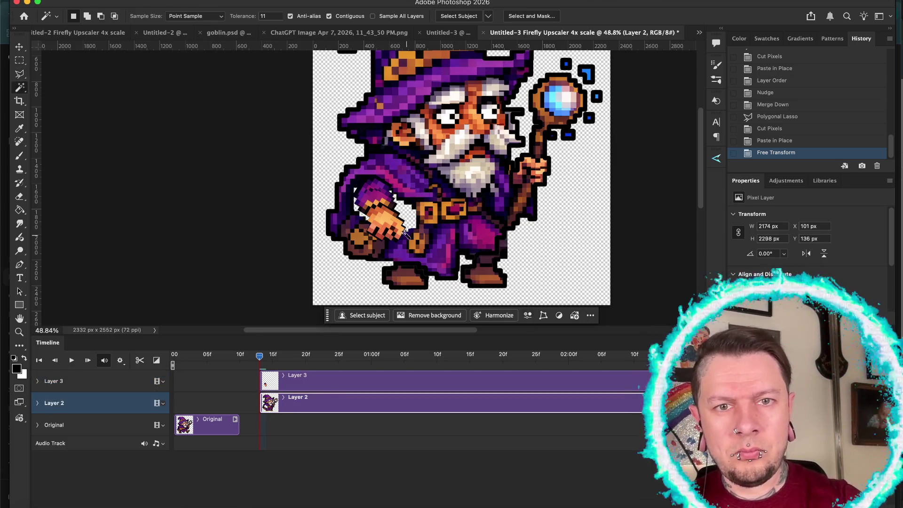
click(407, 214)
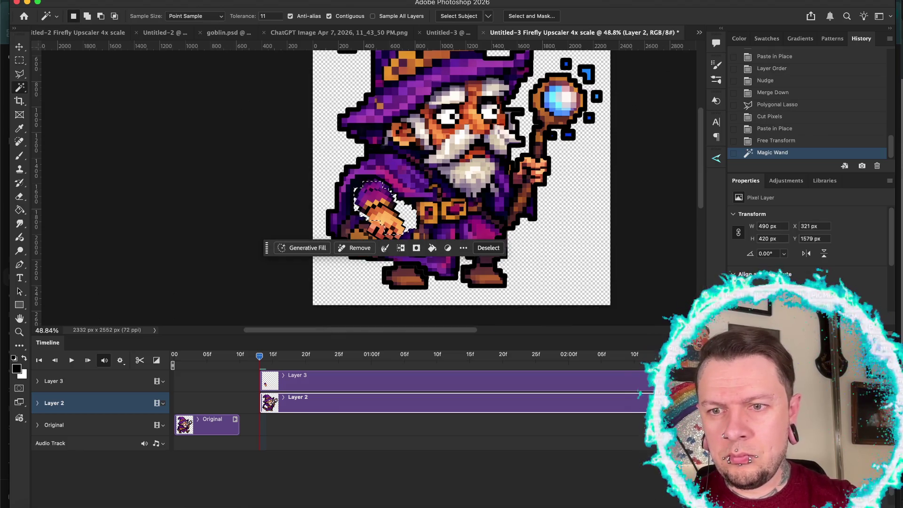
key(alt+bracketright)
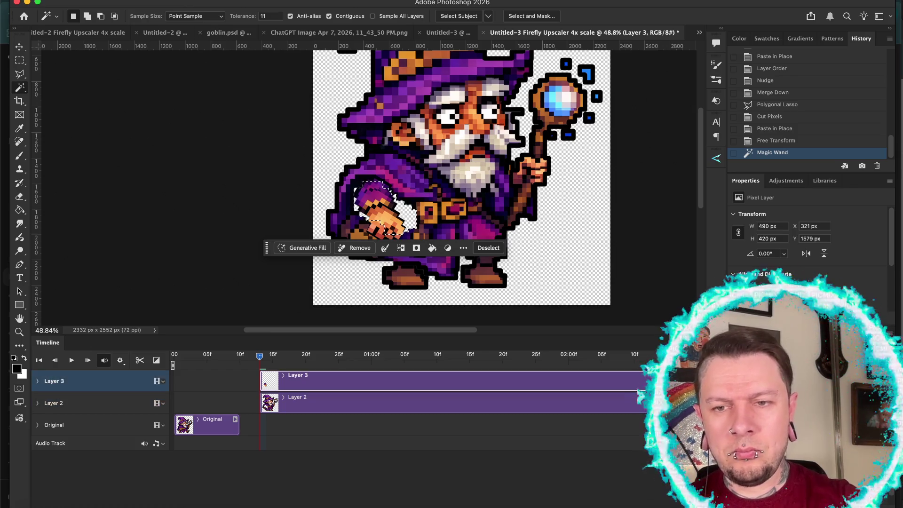
key(ctrl+e)
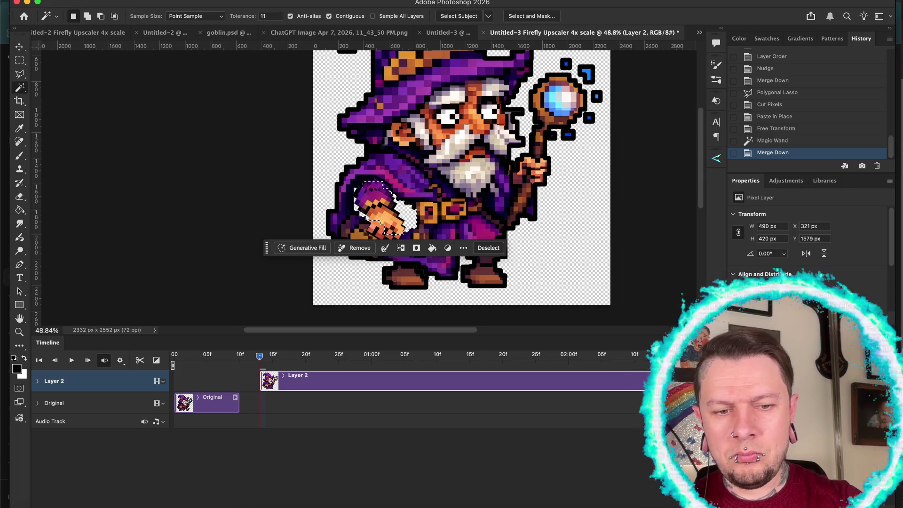
key(ctrl+z)
key(alt+bracketleft)
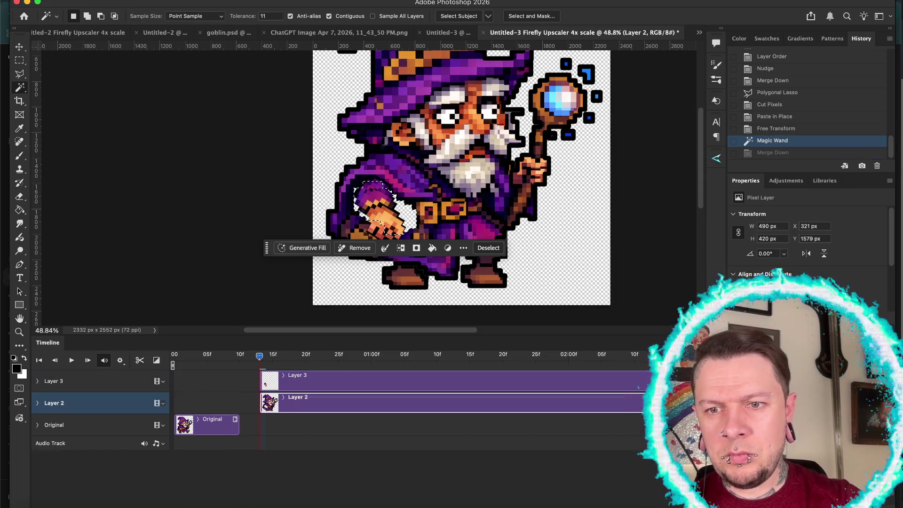
Generate a prompt-less fill for the gap, choose variation 3, and select Layer 3 with the fill and Layer 2
click(298, 249)
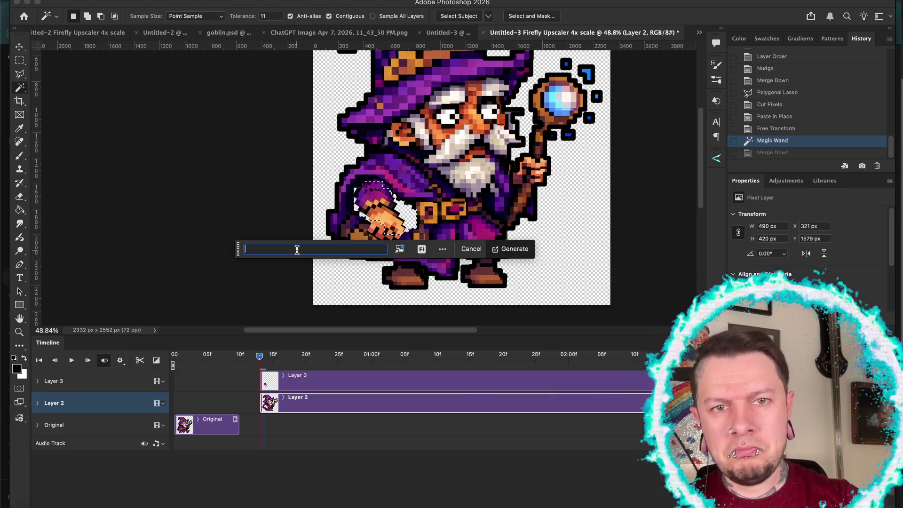
click(508, 254)
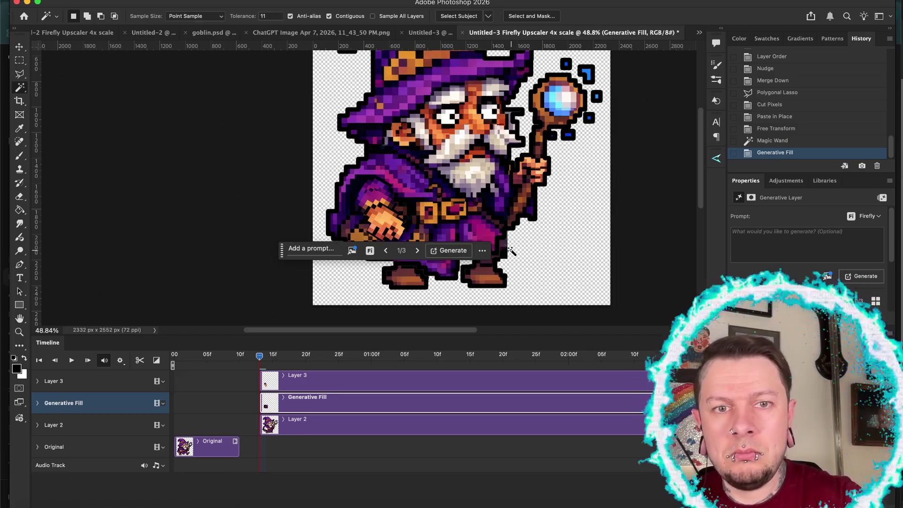
click(418, 253)
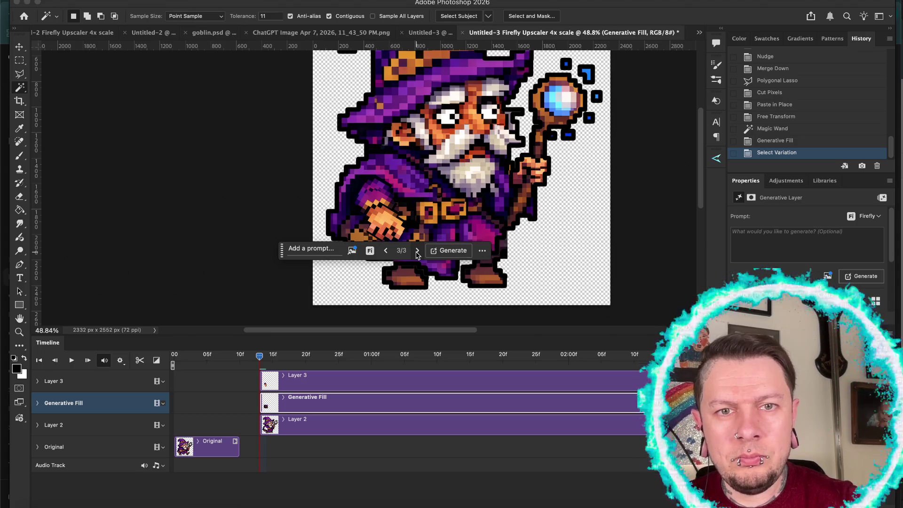
click(54, 381)
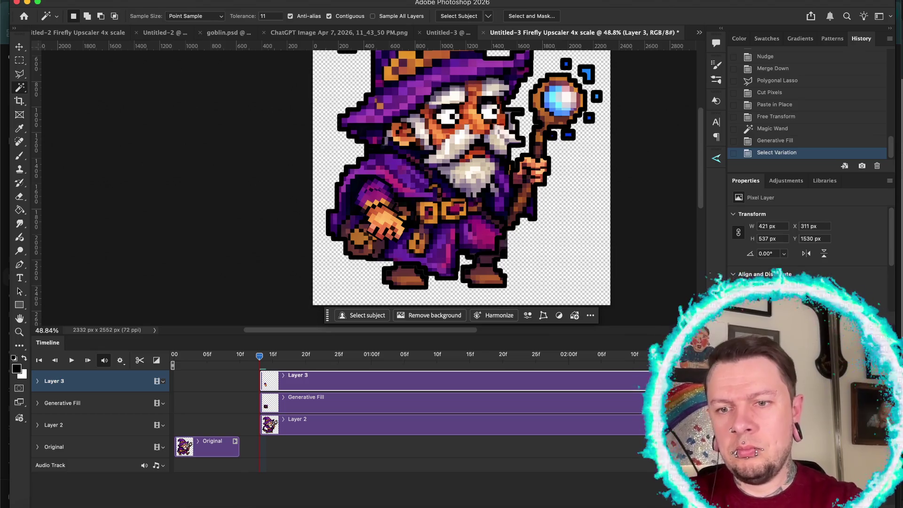
shift+click(54, 425)
Merge the selected layers into Layer 3, then move its clip earlier and trim it short
key(ctrl+e)
key(space)
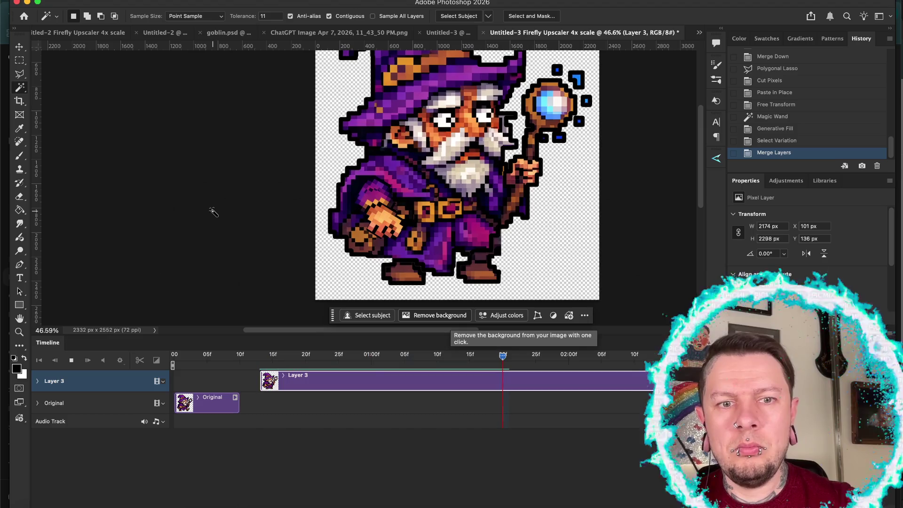
key(space)
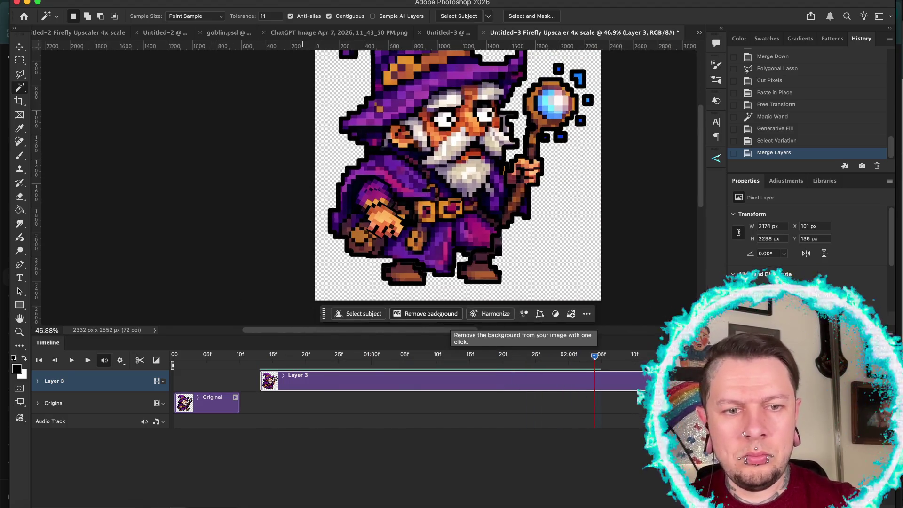
scroll(339, 381, down, 3)
drag(260, 386, 254, 387)
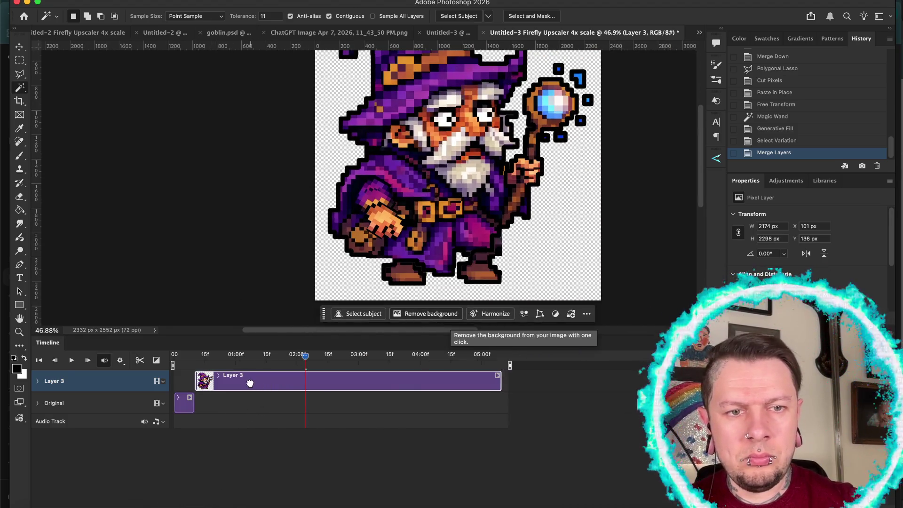
drag(501, 383, 218, 382)
Preview the walk, go to Layer 3's frame near 15f, and lasso the blue square above the staff
key(space)
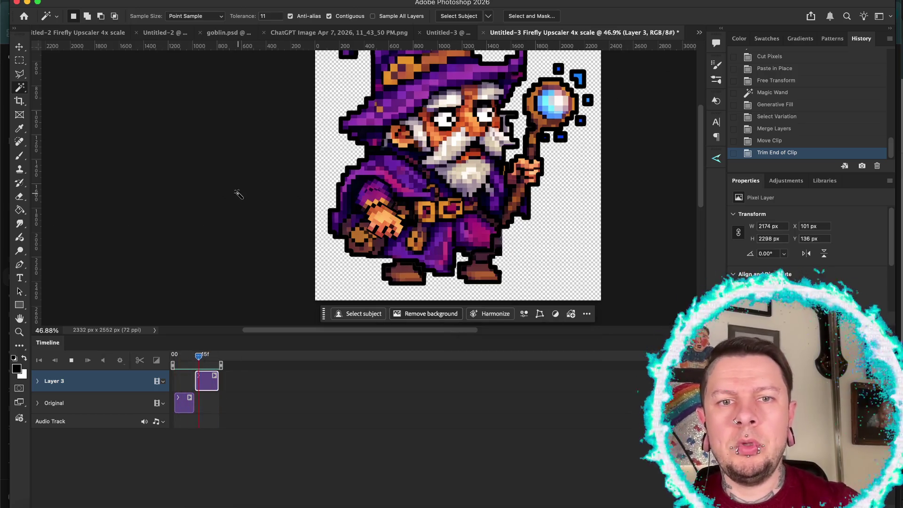
key(super+minus)
key(super+minus)
key(super+minus)
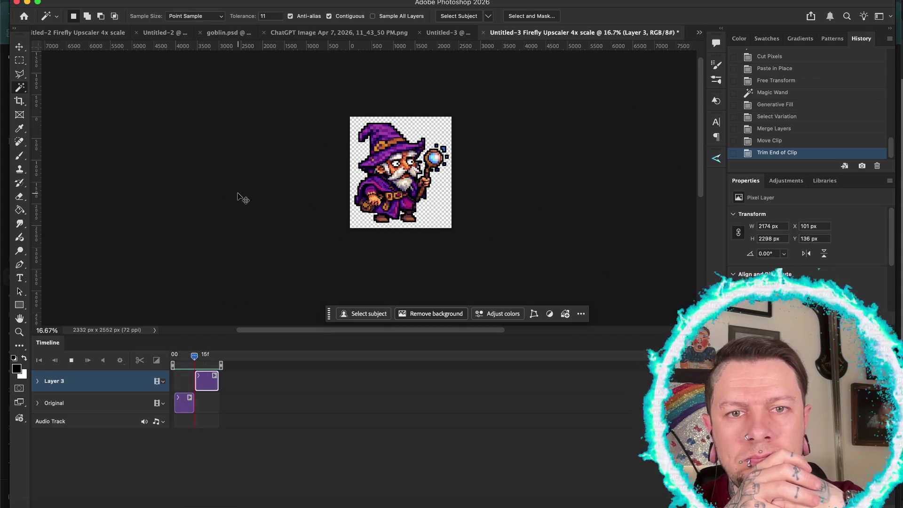
key(space)
scroll(445, 162, up, 5)
scroll(549, 108, up, 2)
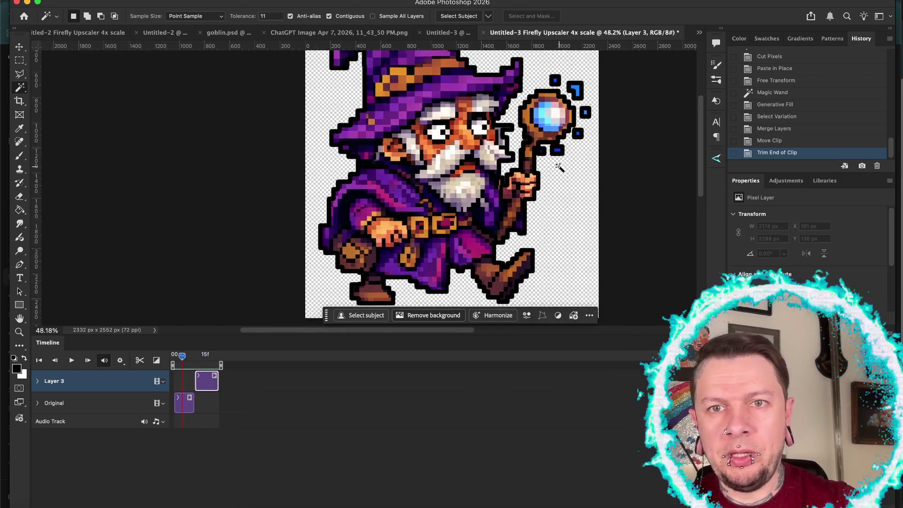
drag(184, 358, 204, 357)
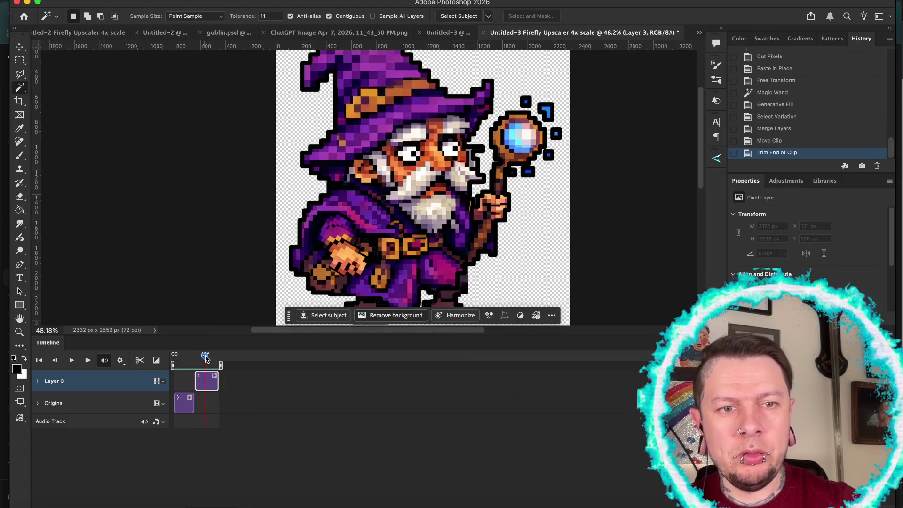
scroll(563, 90, up, 4)
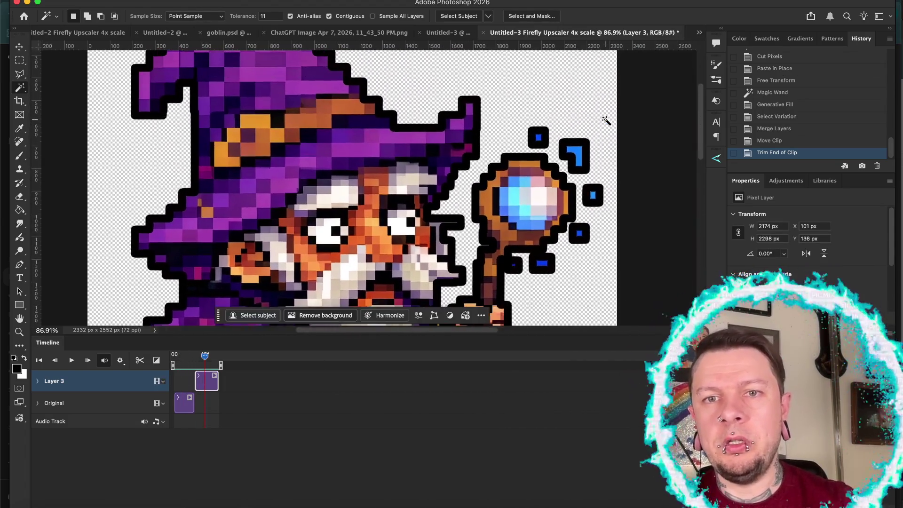
key(l)
mouse_move(442, 149)
mouse_down()
mouse_move(482, 156)
mouse_move(477, 115)
mouse_move(442, 118)
mouse_up()
Nudge the selected blue square left, then outline the blue corner shape and nudge it up
key(v)
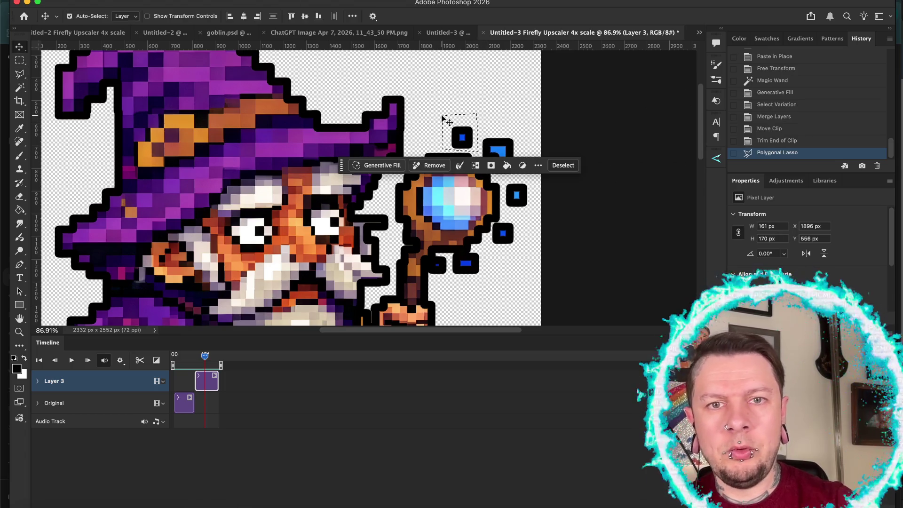
key(shift+Left)
key(shift+Left)
key(shift+Left)
key(shift+Left)
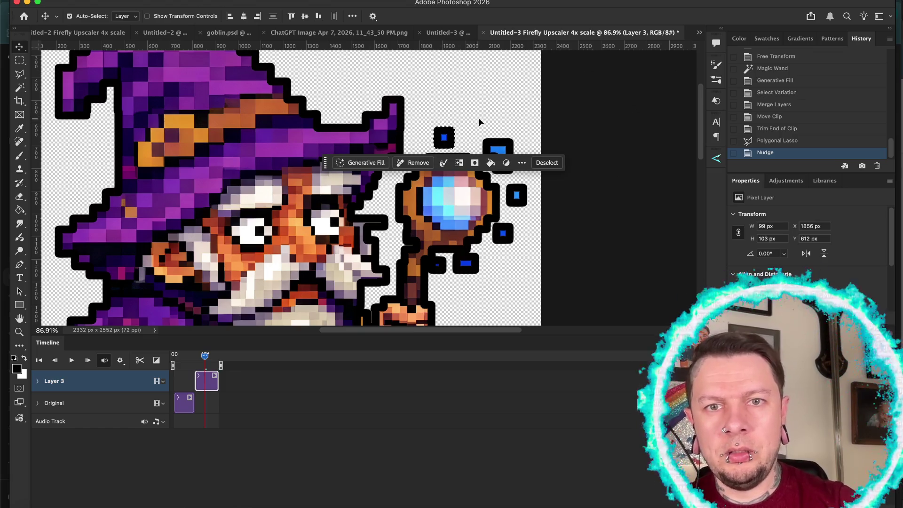
key(ctrl+d)
key(l)
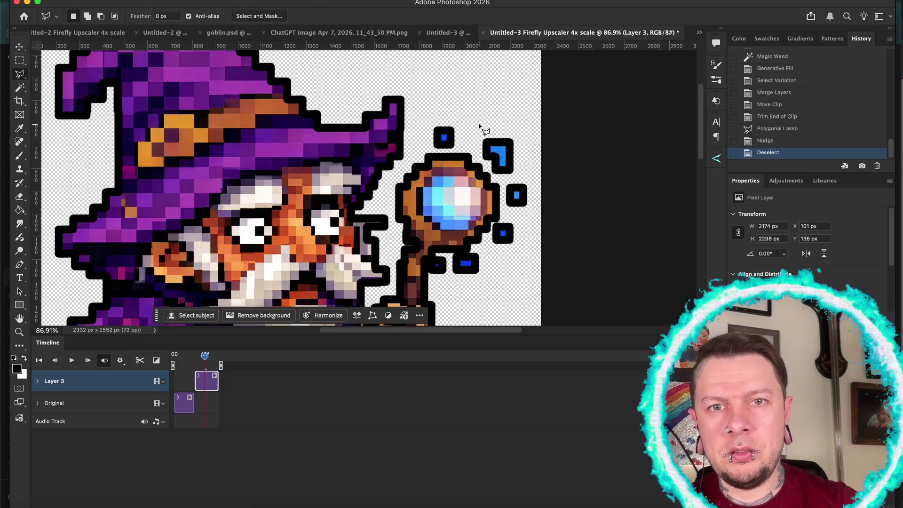
click(480, 124)
click(481, 159)
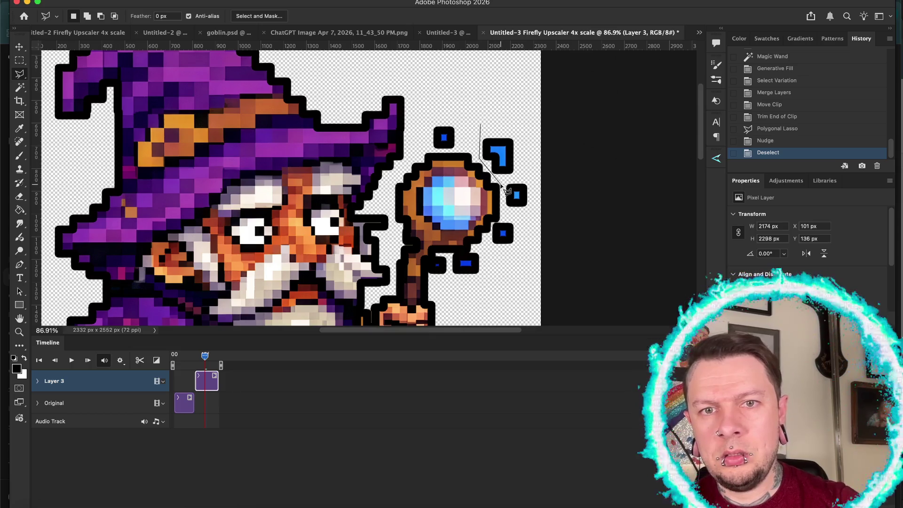
click(500, 182)
click(522, 179)
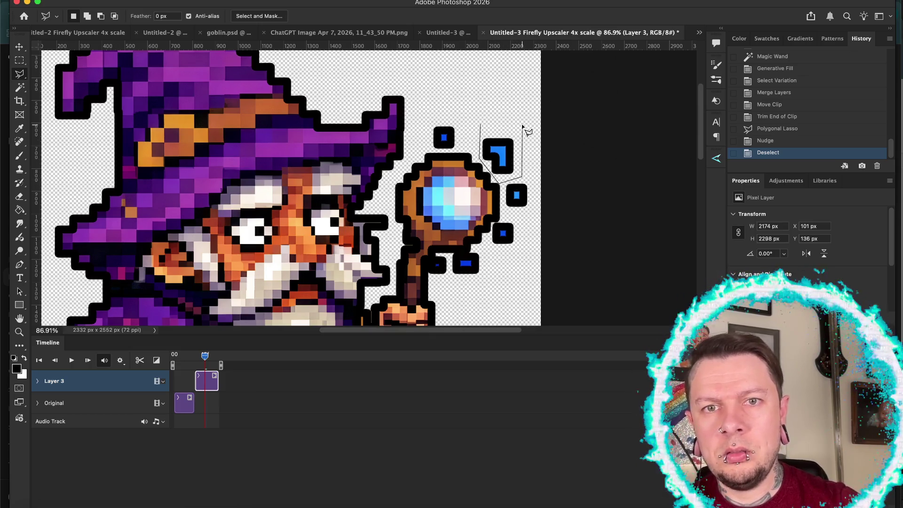
double_click(522, 126)
key(Up)
key(Down)
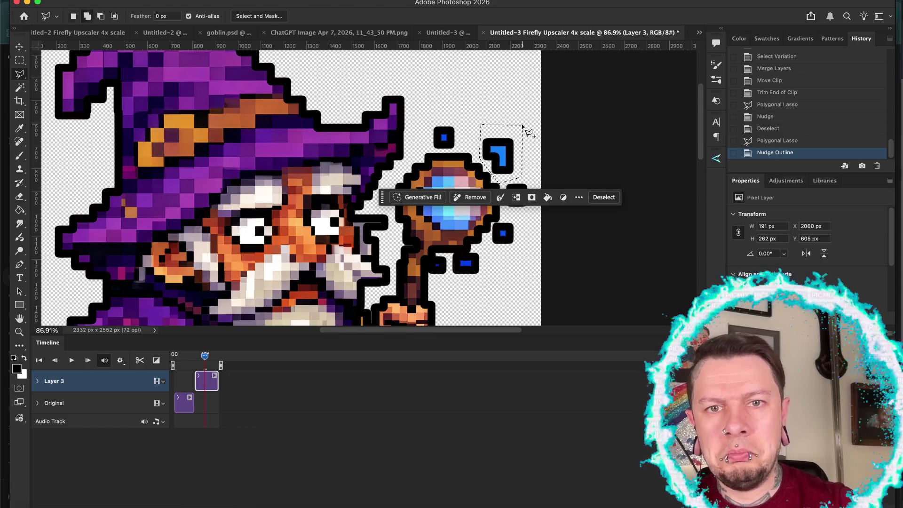
key(v)
key(shift+Up)
key(shift+Up)
key(ctrl+d)
Select the blue square beside the orb and nudge it down
key(l)
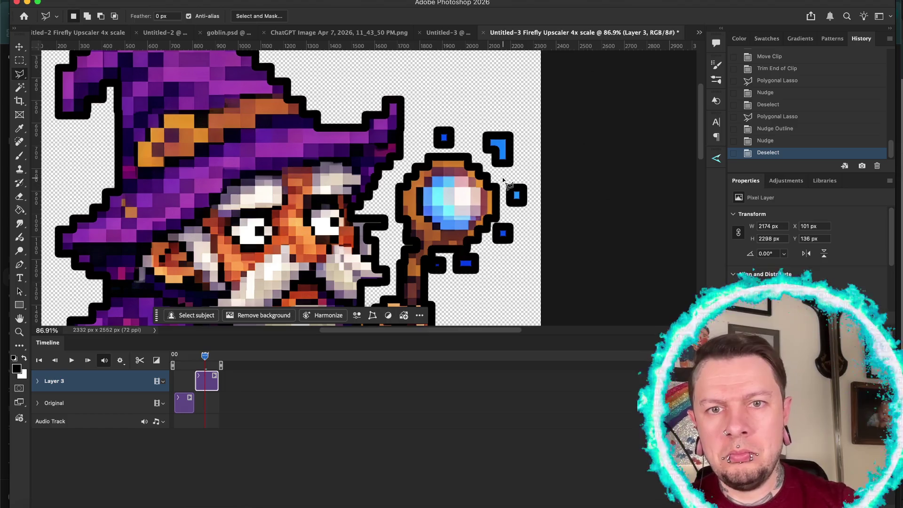
click(504, 179)
click(504, 211)
click(532, 211)
click(530, 181)
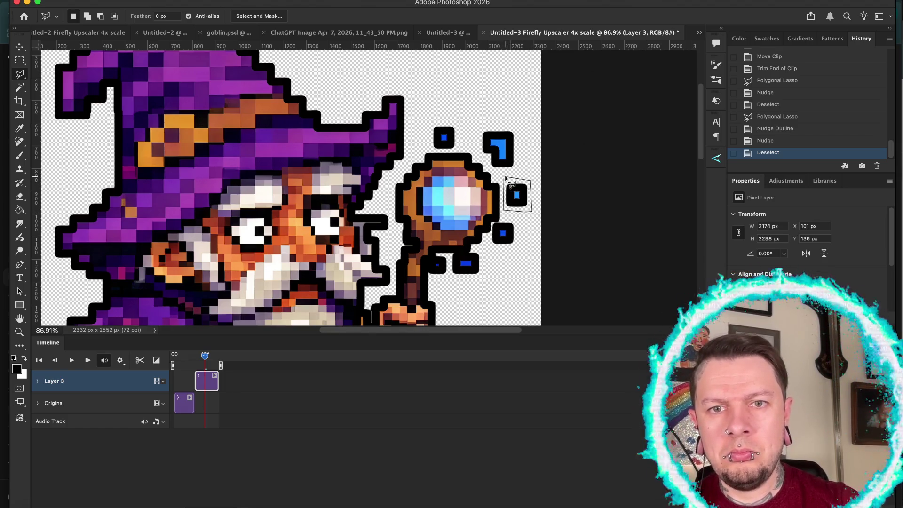
click(510, 183)
key(v)
key(shift+Down)
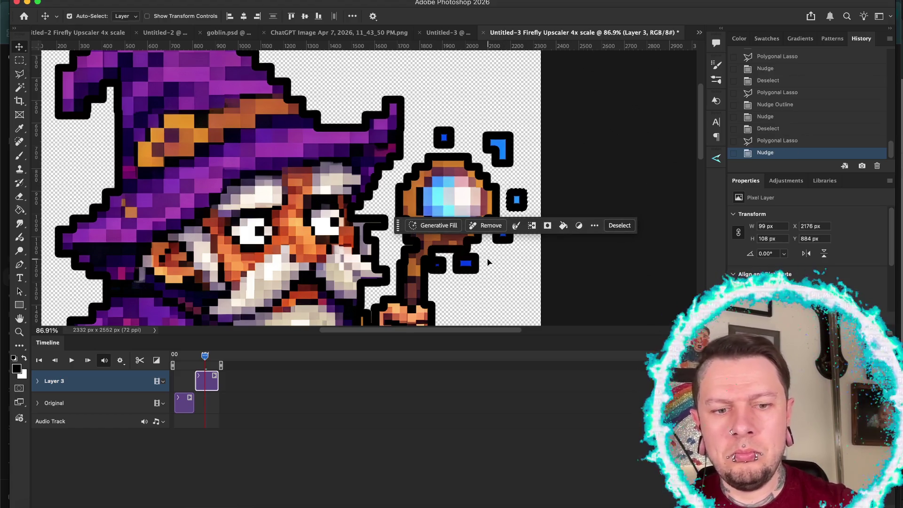
key(ctrl+d)
Select the lower blue square and nudge it down
key(l)
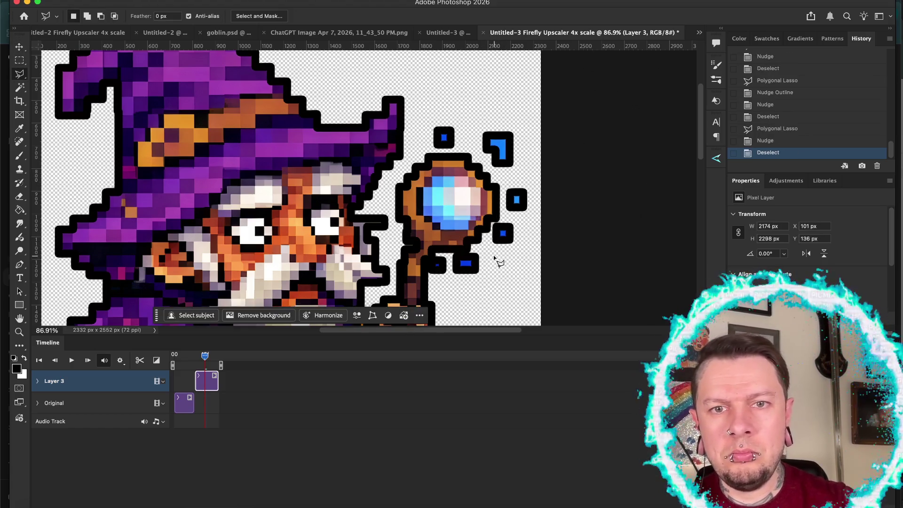
click(490, 256)
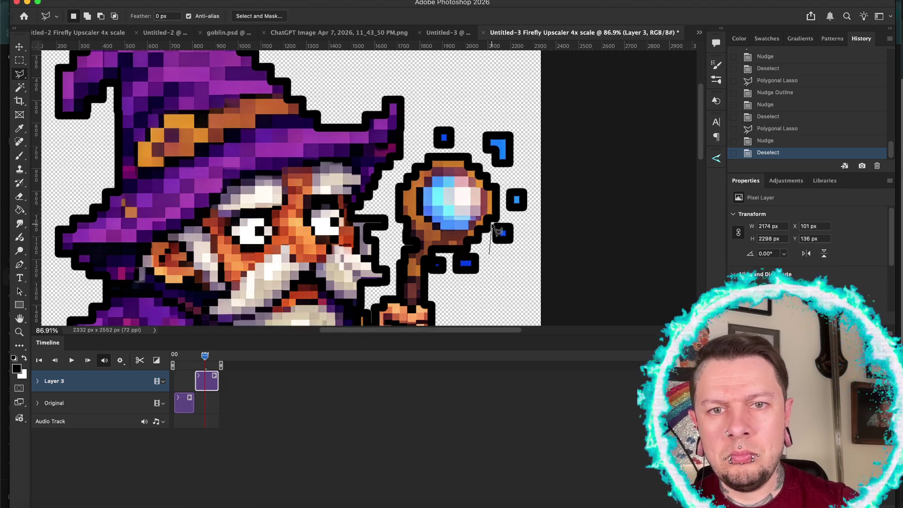
click(492, 222)
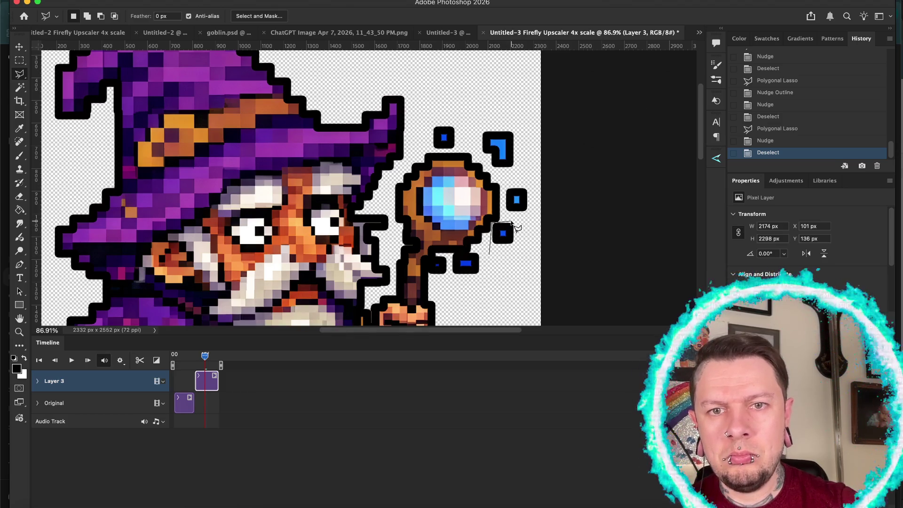
click(523, 221)
double_click(523, 245)
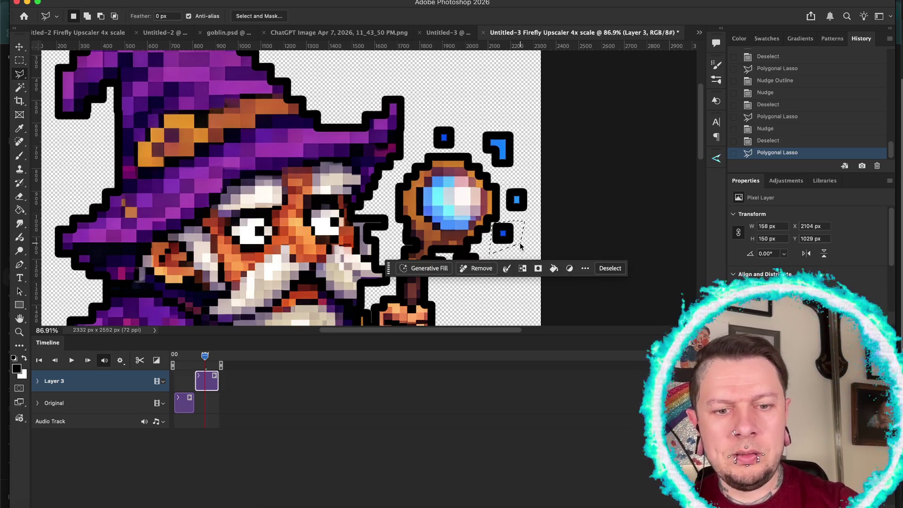
key(v)
key(shift+Down)
key(shift+Down)
key(shift+Down)
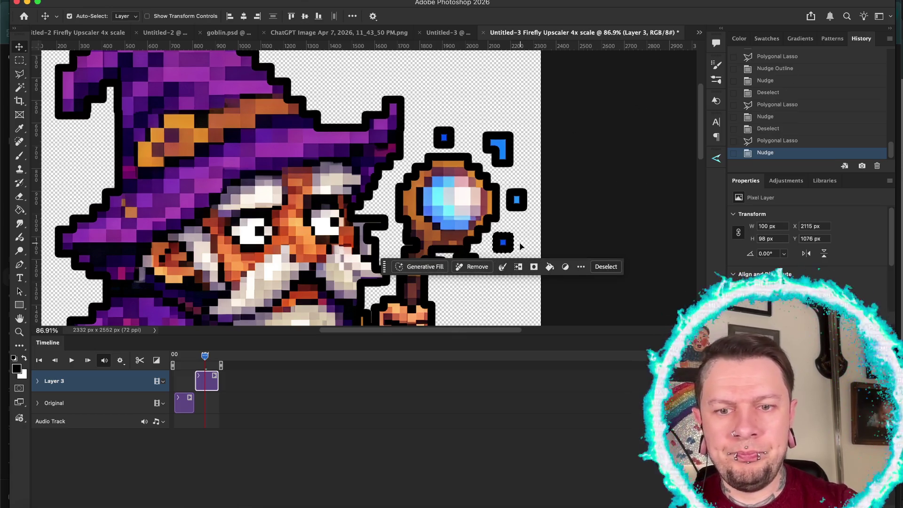
key(ctrl+d)
Select the blue block below the orb and nudge it left
key(l)
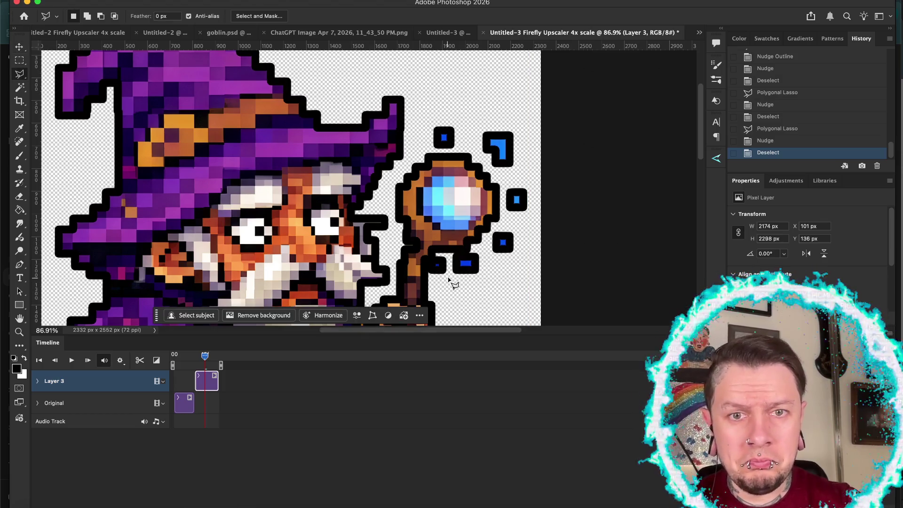
click(450, 284)
click(451, 254)
click(483, 254)
double_click(489, 283)
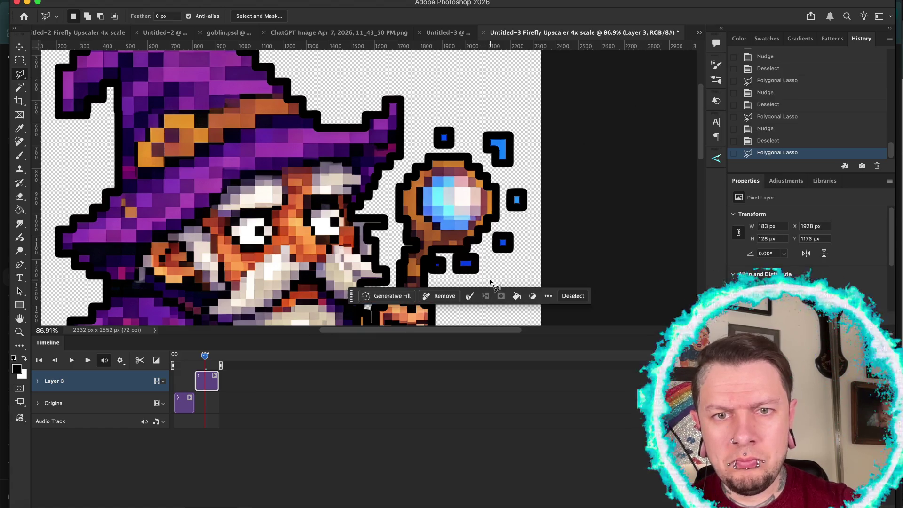
key(v)
key(Left)
key(Left)
key(Left)
key(ctrl+d)
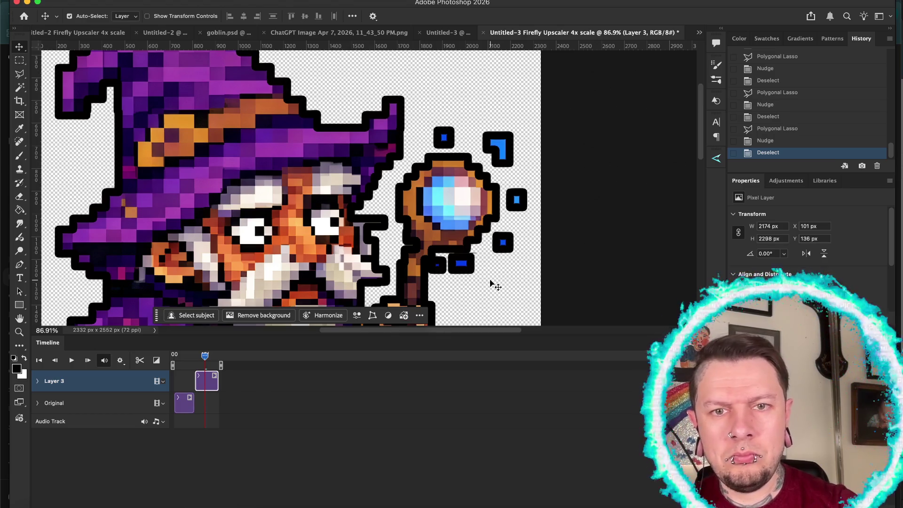
Erase the stray pixel beside the staff orb, zoom out, and play the wizard walk cycle
key(e)
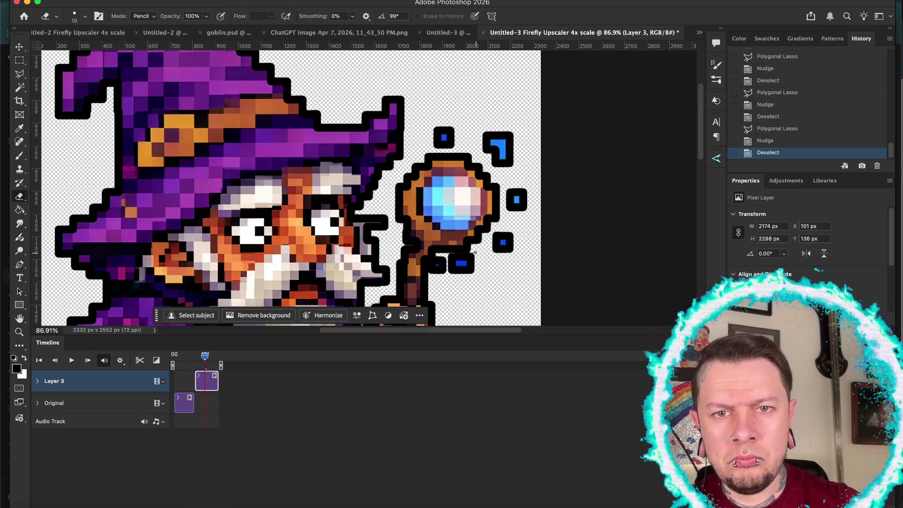
click(473, 254)
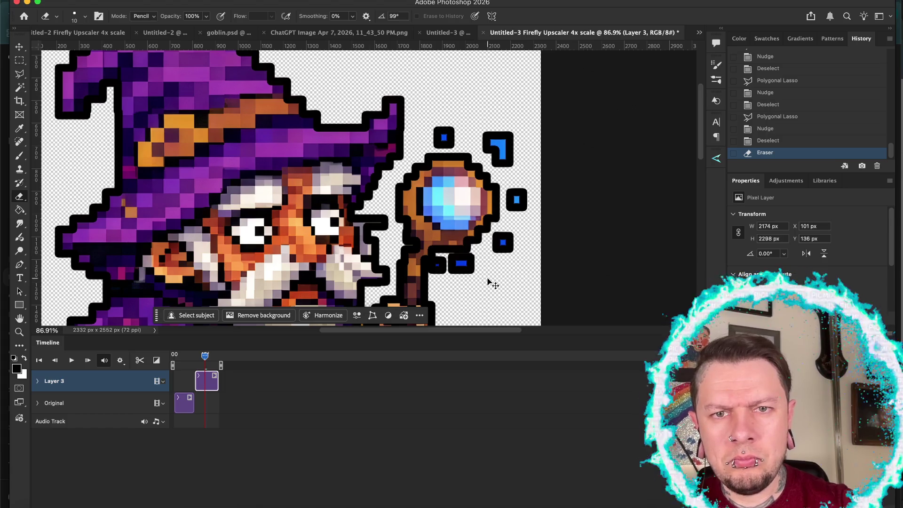
key(ctrl+z)
key(ctrl+shift+z)
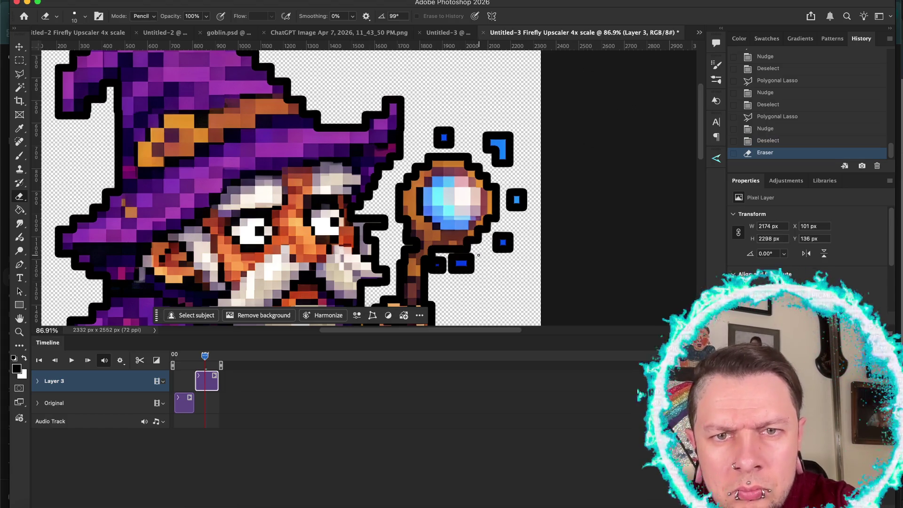
scroll(475, 255, down, 5)
scroll(480, 257, down, 2)
key(space)
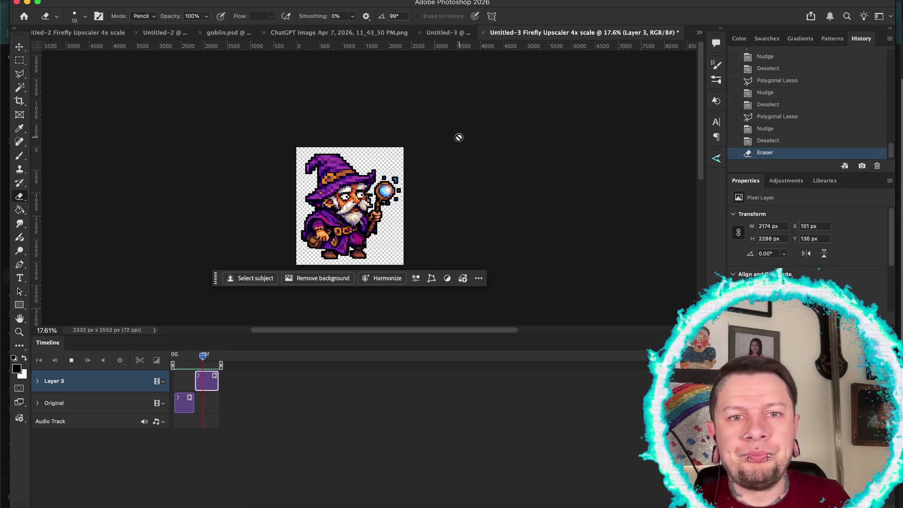
Stop playback and save the wizard as a new PSD in the one-wizard-wrong-forest folder
key(space)
key(super+shift+s)
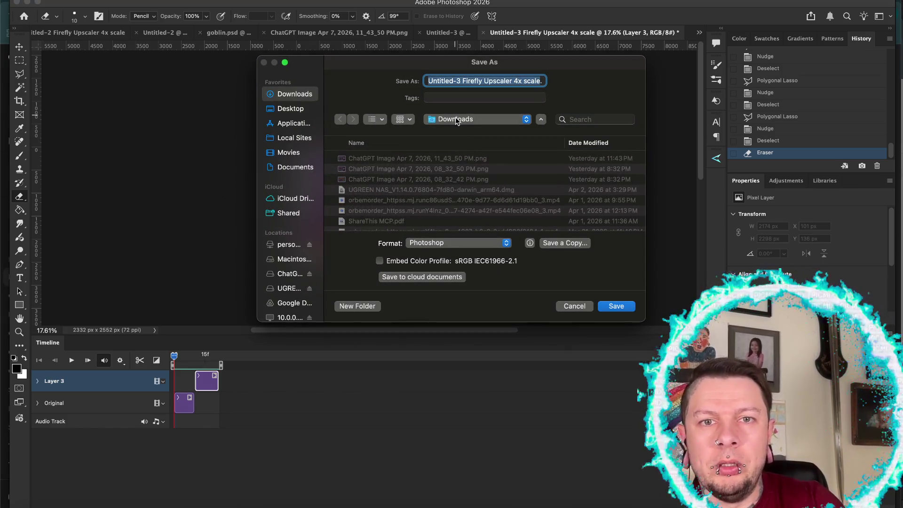
click(457, 120)
click(456, 193)
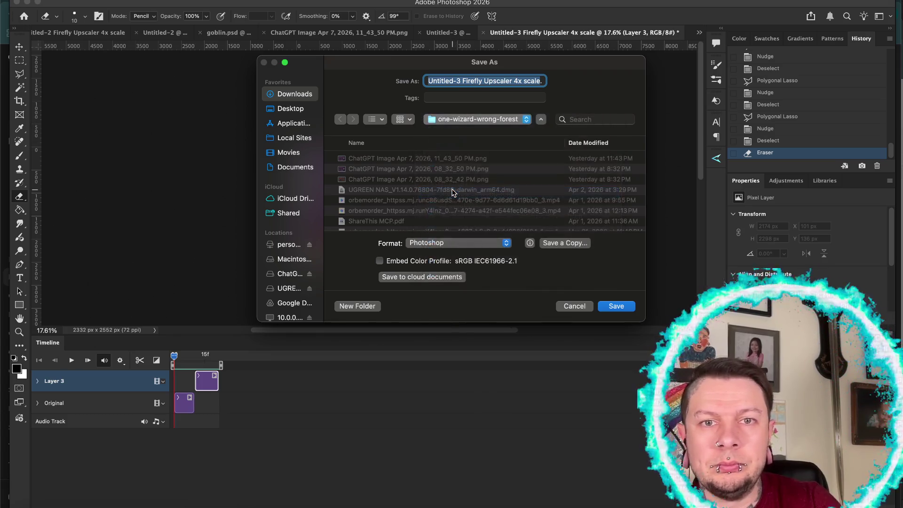
text(wizardsprite)
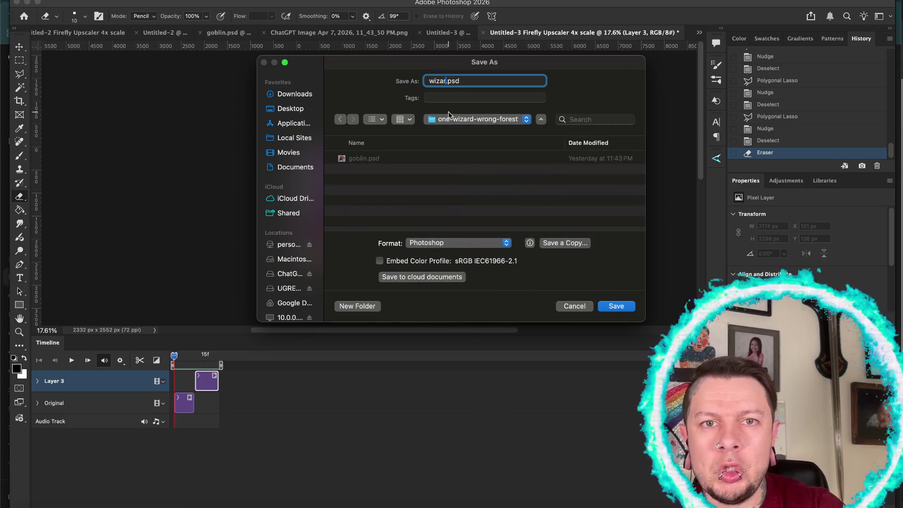
key(Return)
key(Return)
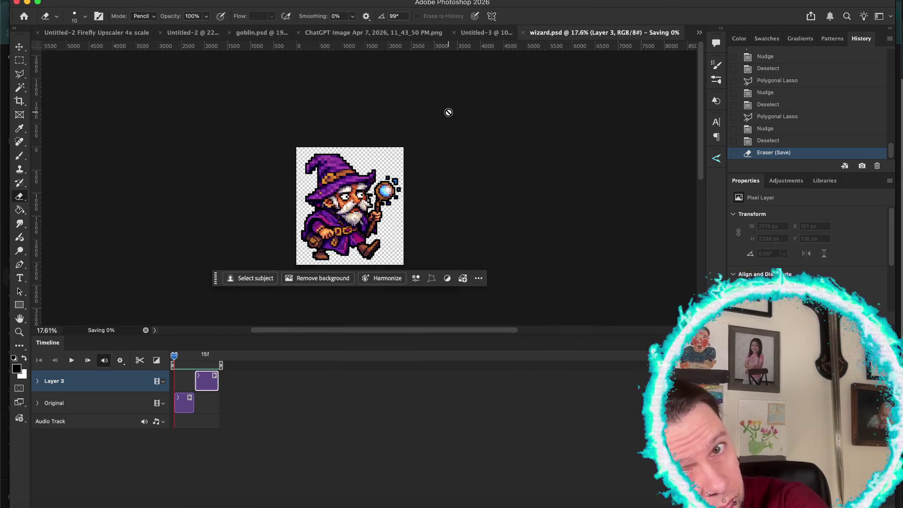
click(512, 34)
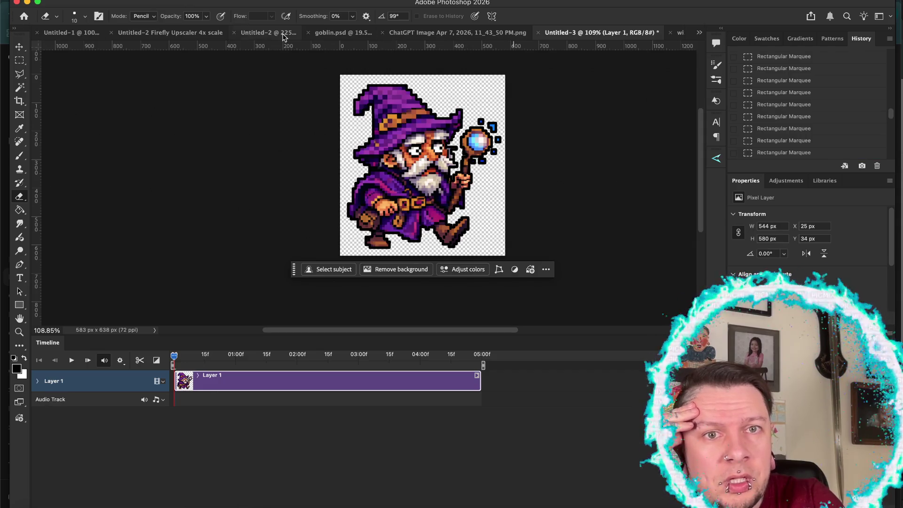
Switch to goblin.psd, stop its playback, move the playhead to frame 10, and zoom in
click(329, 34)
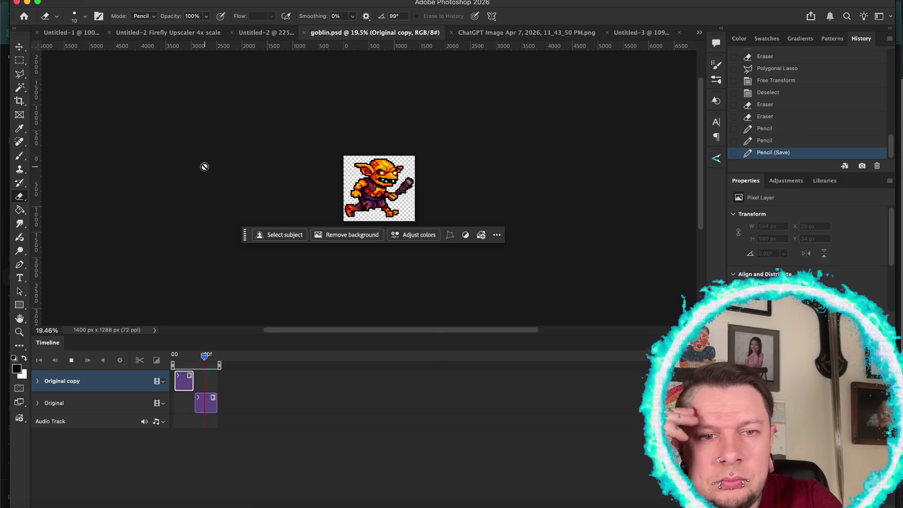
key(space)
mouse_move(174, 355)
mouse_down()
mouse_move(218, 365)
mouse_move(211, 362)
mouse_up()
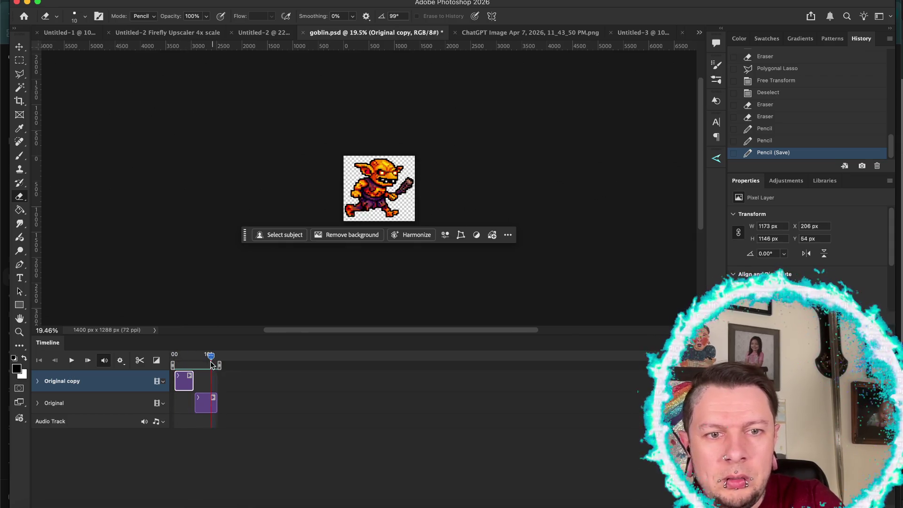
scroll(368, 194, up, 3)
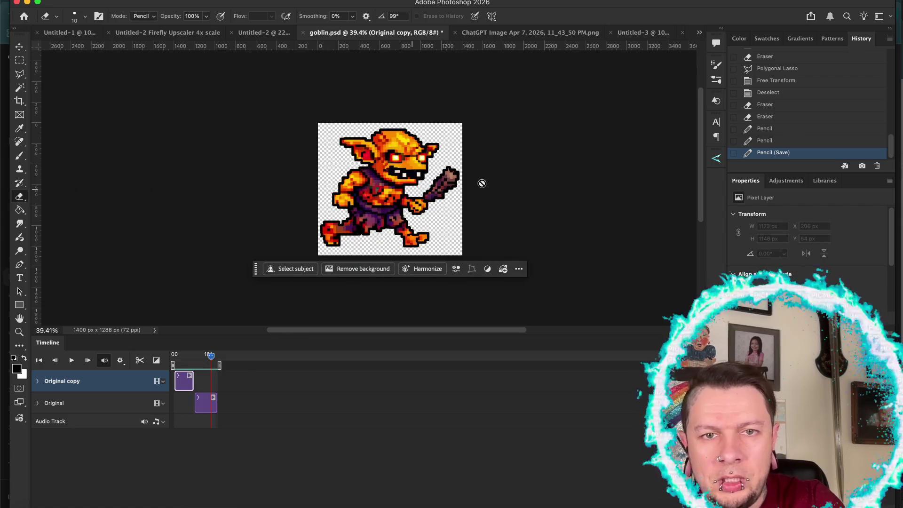
scroll(480, 181, up, 4)
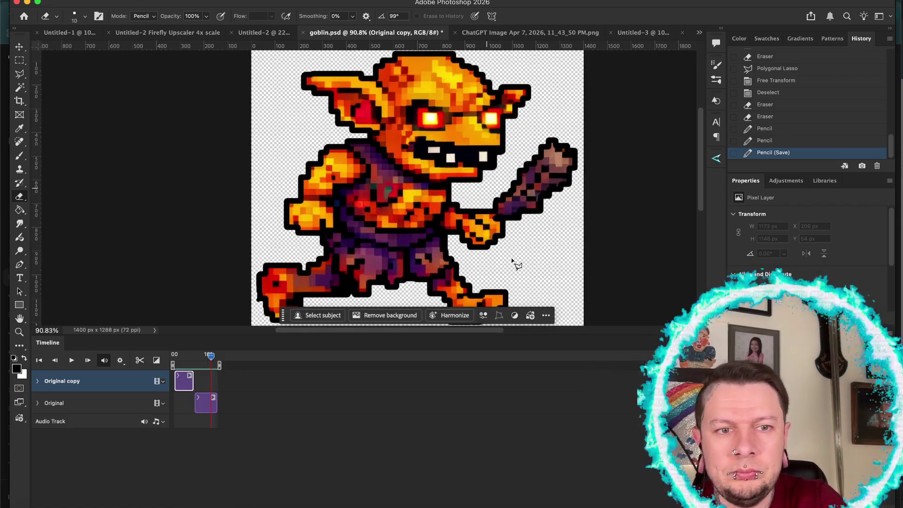
key(l)
click(482, 203)
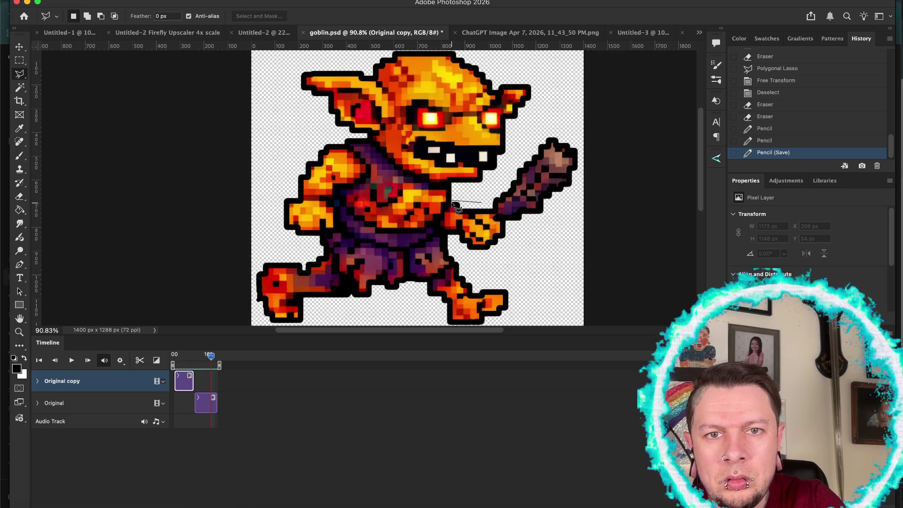
Trace a polygonal outline around the goblin's club arm, then zoom out to the whole goblin
click(444, 205)
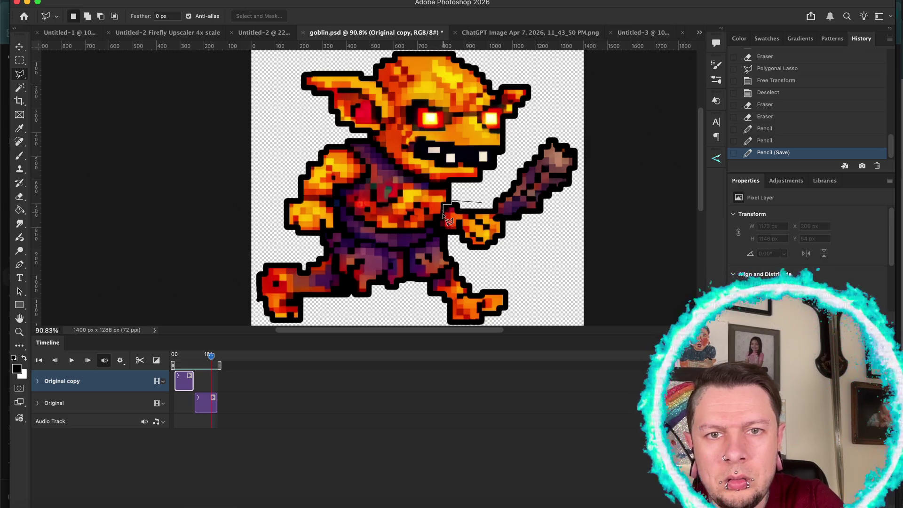
click(444, 231)
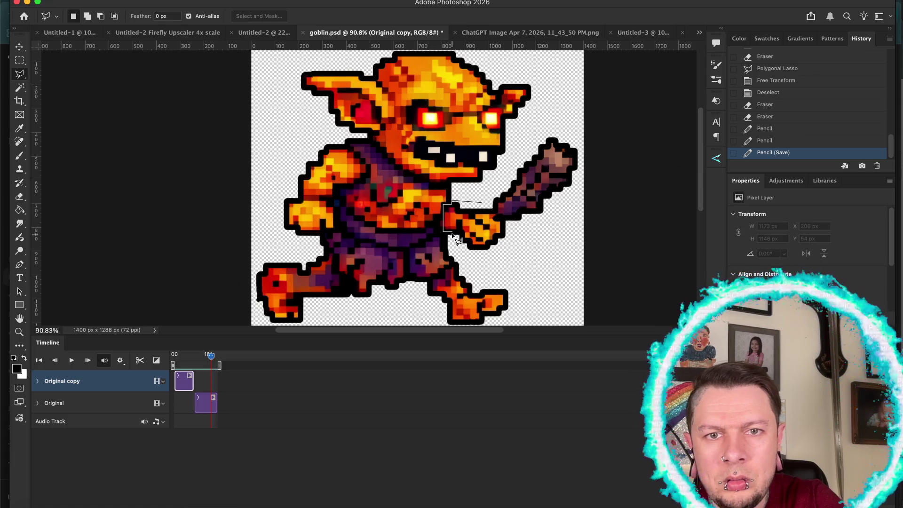
click(449, 245)
click(479, 262)
click(599, 256)
click(596, 144)
click(558, 108)
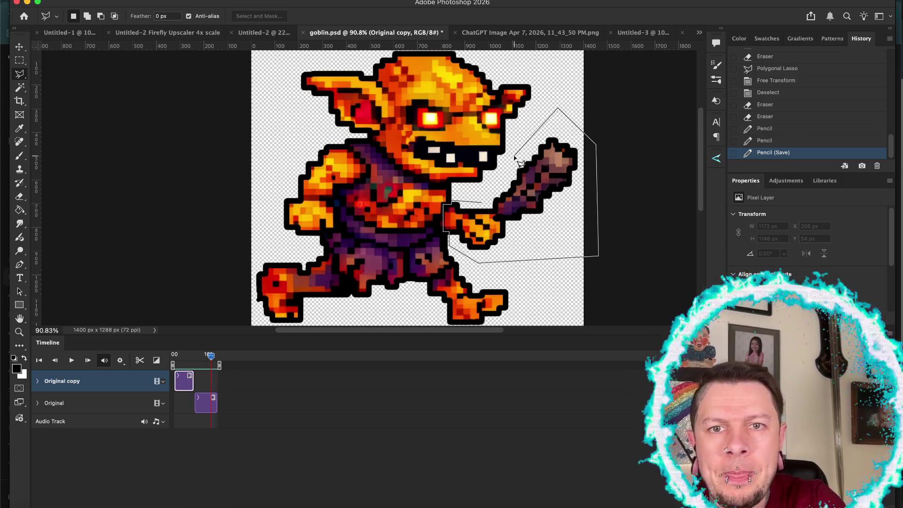
click(479, 203)
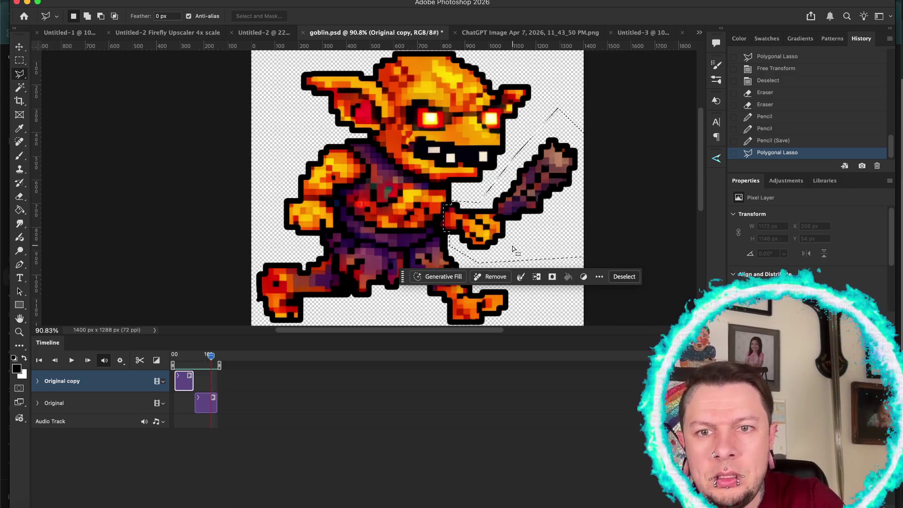
key(ctrl+minus)
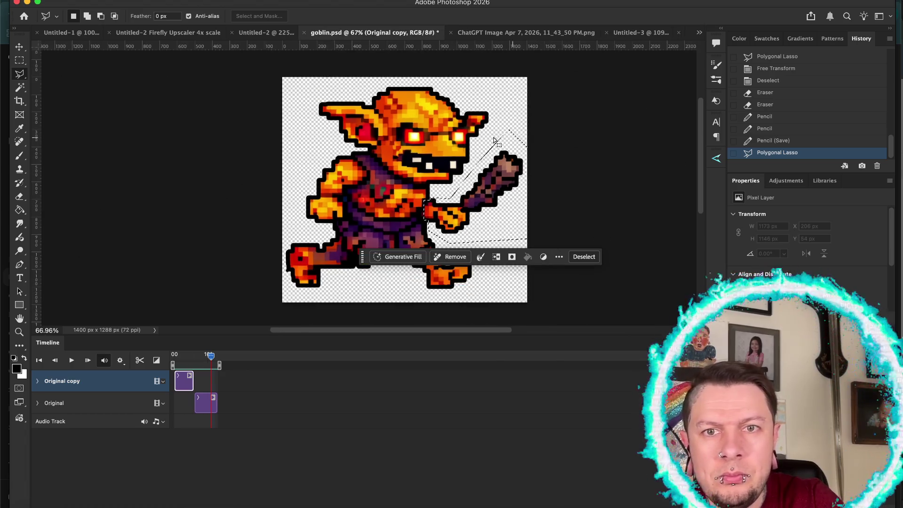
key(v)
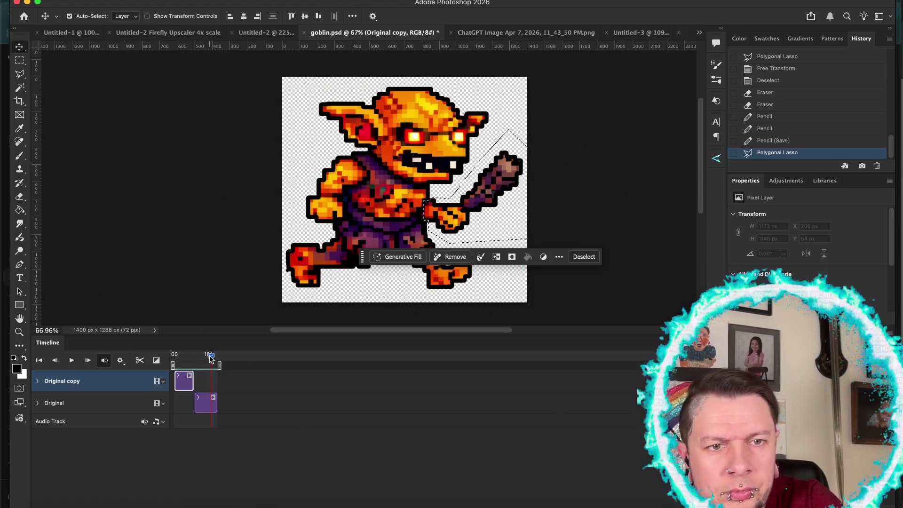
On frame 10's Original layer, rotate the club arm about -10°, nudge it, and apply
click(185, 358)
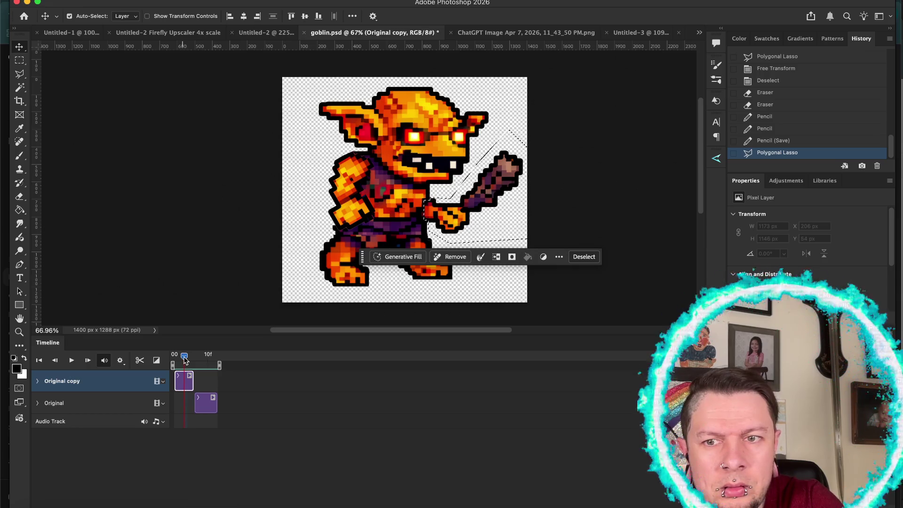
drag(185, 357, 205, 356)
click(54, 403)
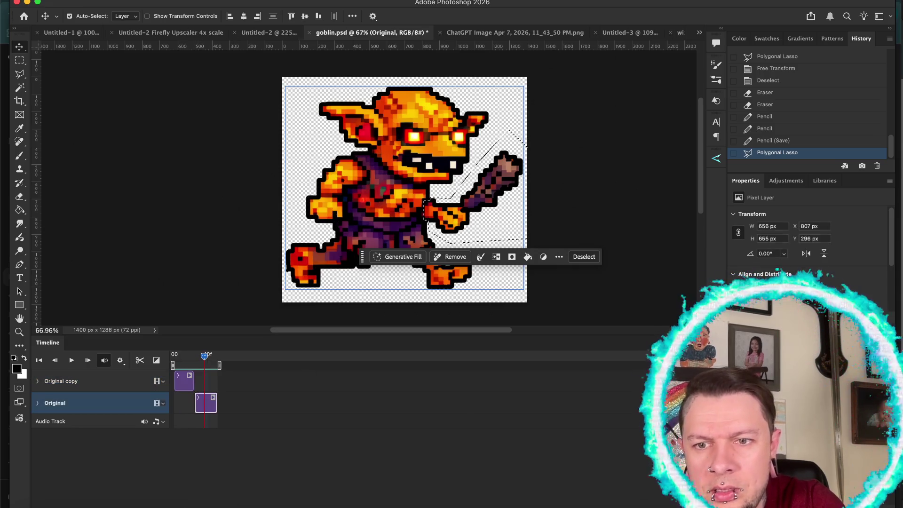
key(ctrl+t)
drag(539, 122, 532, 114)
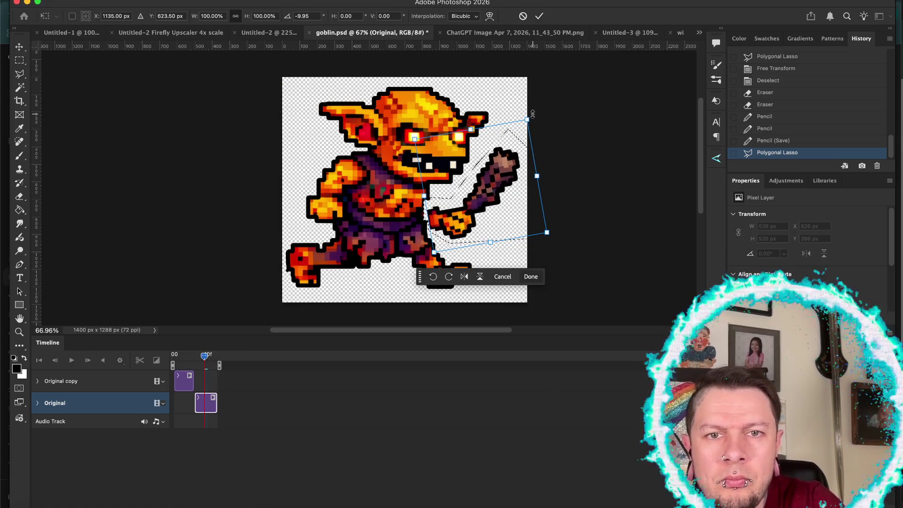
key(shift+Left)
key(shift+Left)
key(shift+Left)
key(shift+Up)
key(shift+Up)
key(shift+Up)
key(shift+Right)
key(shift+Up)
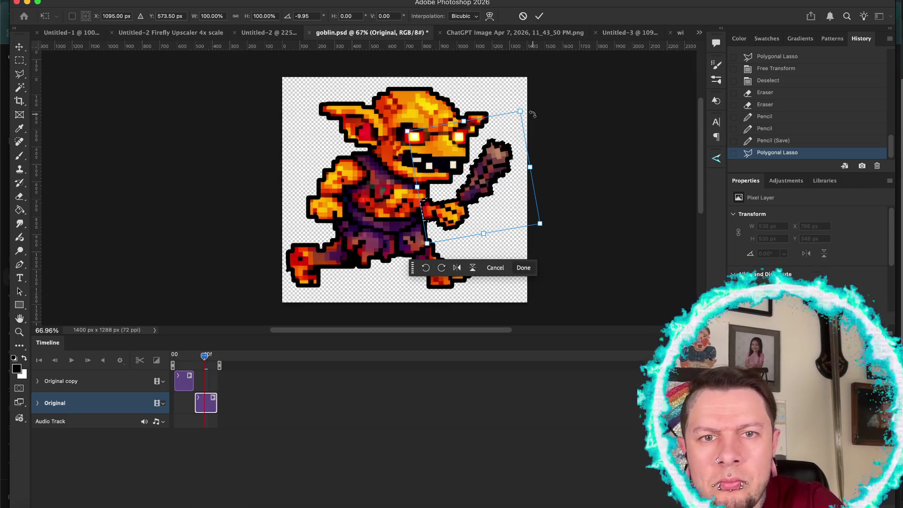
key(Return)
Undo the nudge and rotation back to the untransformed club arm selection
key(super+d)
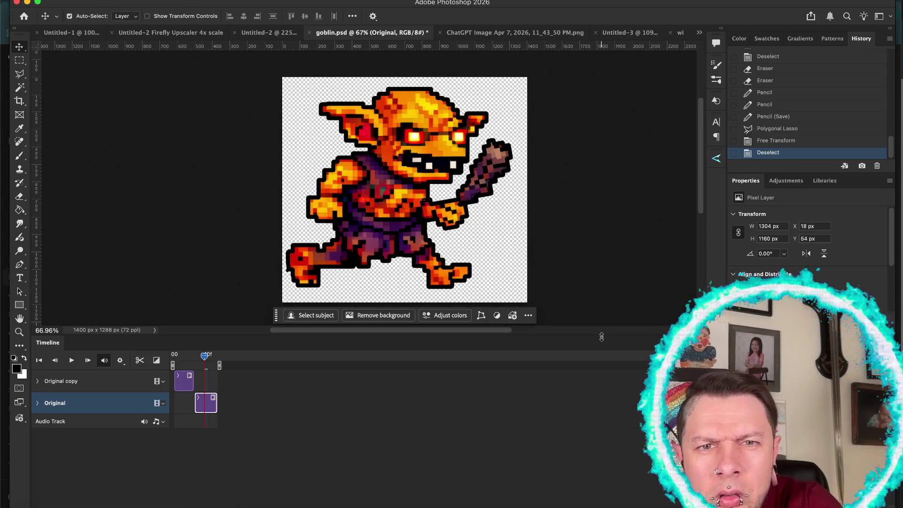
key(Up)
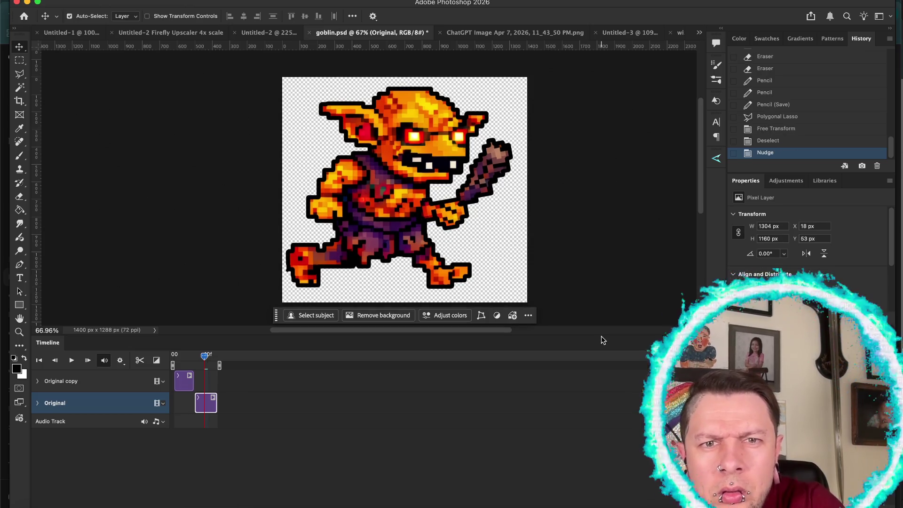
key(super+z)
key(super+z)
key(Up)
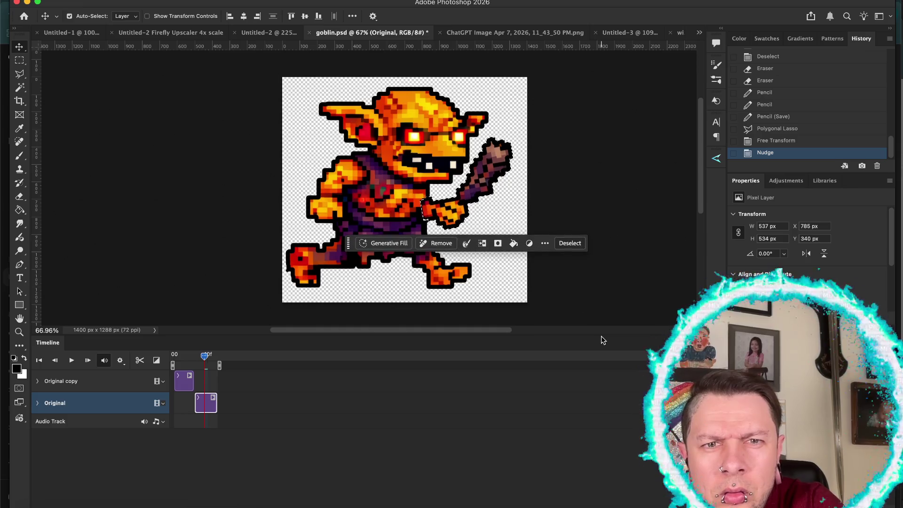
key(super+z)
key(super+z)
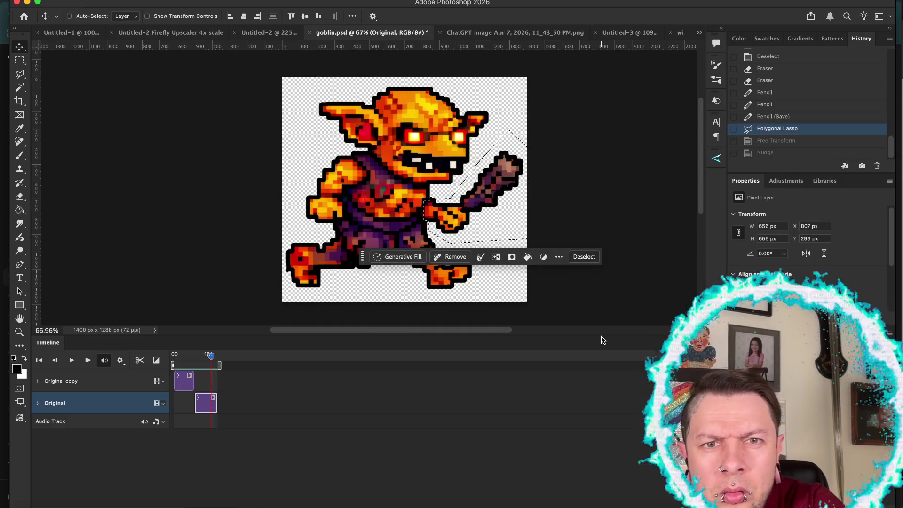
Rotate the club arm about -6° instead, nudge it, commit, deselect, and play the goblin walk
key(super+t)
mouse_move(549, 154)
mouse_down()
mouse_move(560, 106)
mouse_move(540, 120)
mouse_up()
key(shift+Left)
key(shift+Left)
key(shift+Left)
key(shift+Up)
key(shift+Up)
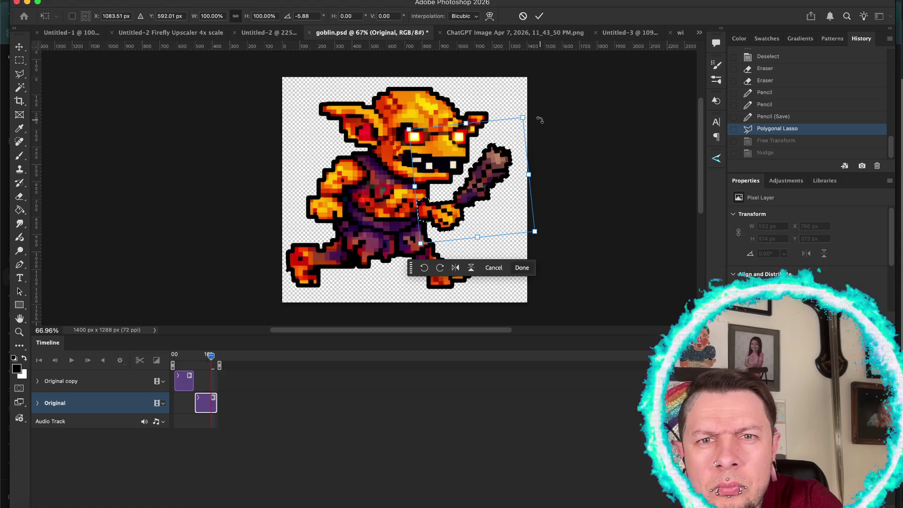
key(Return)
key(super+d)
scroll(591, 178, down, 3)
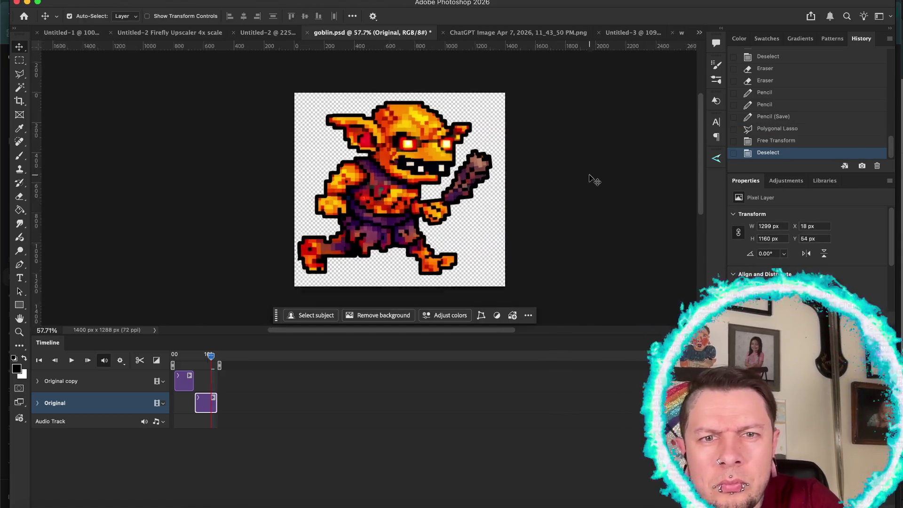
key(space)
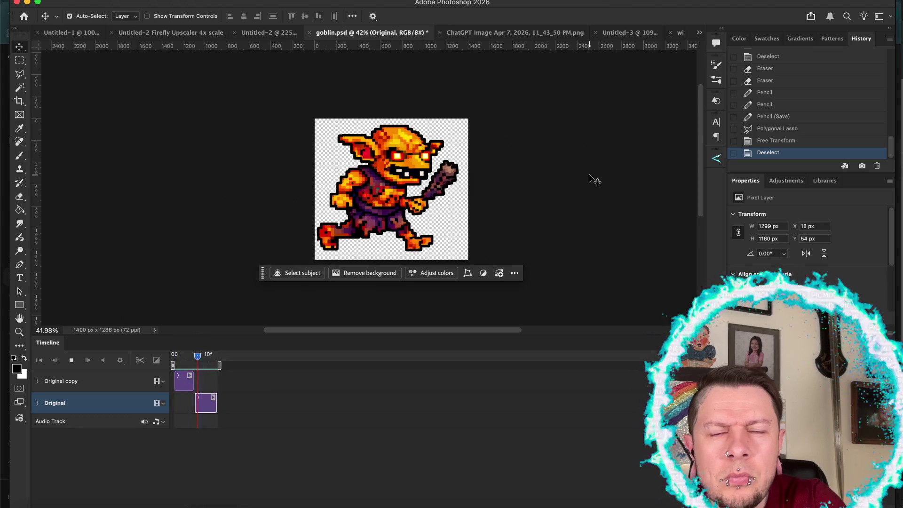
Stop the goblin walk playback and save goblin.psd
scroll(589, 180, down, 2)
scroll(590, 181, down, 2)
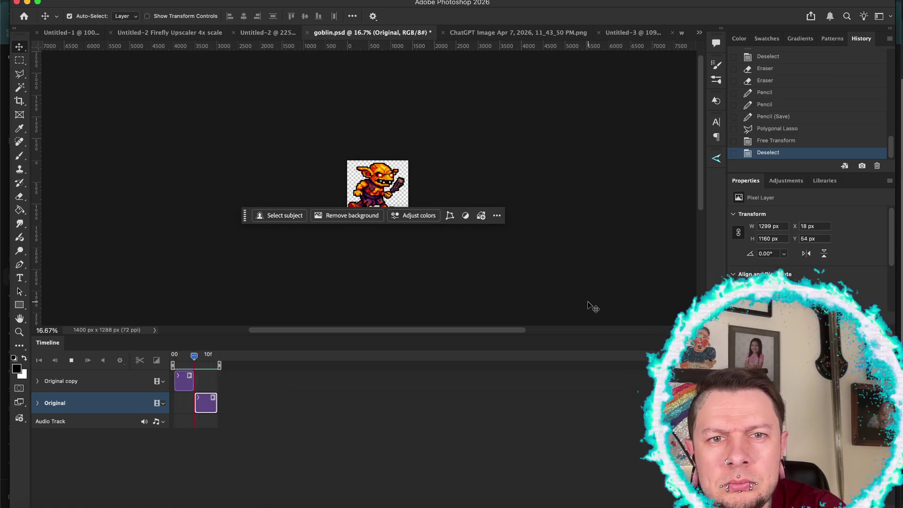
key(space)
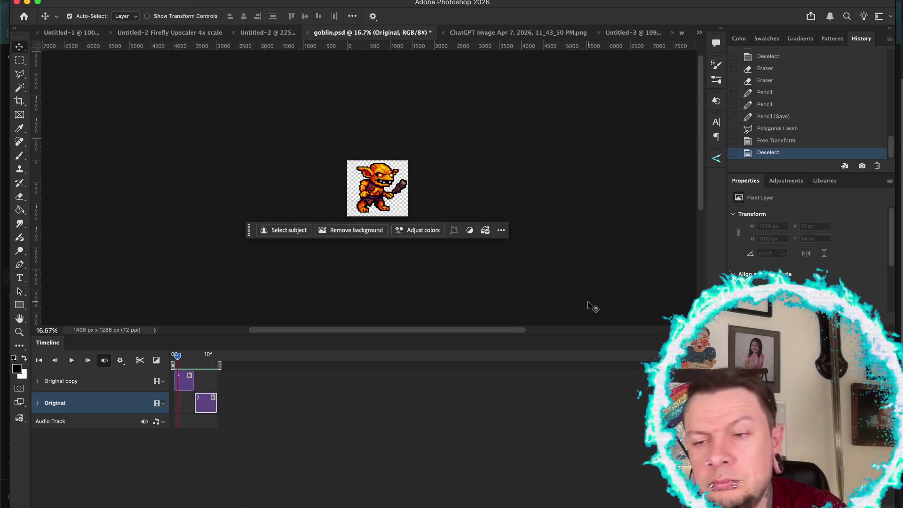
key(ctrl+s)
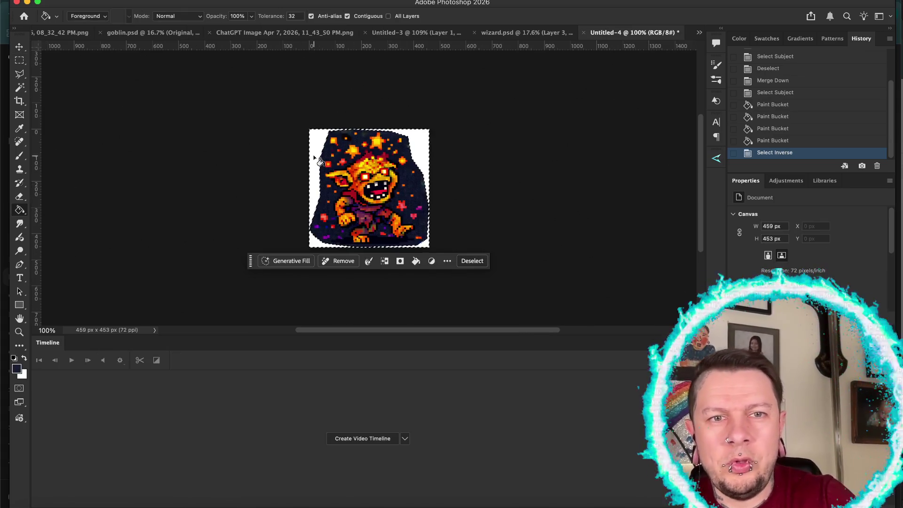
Fill the white margins and bottom edges around the goblin dark, then deselect
click(320, 161)
click(315, 212)
click(426, 188)
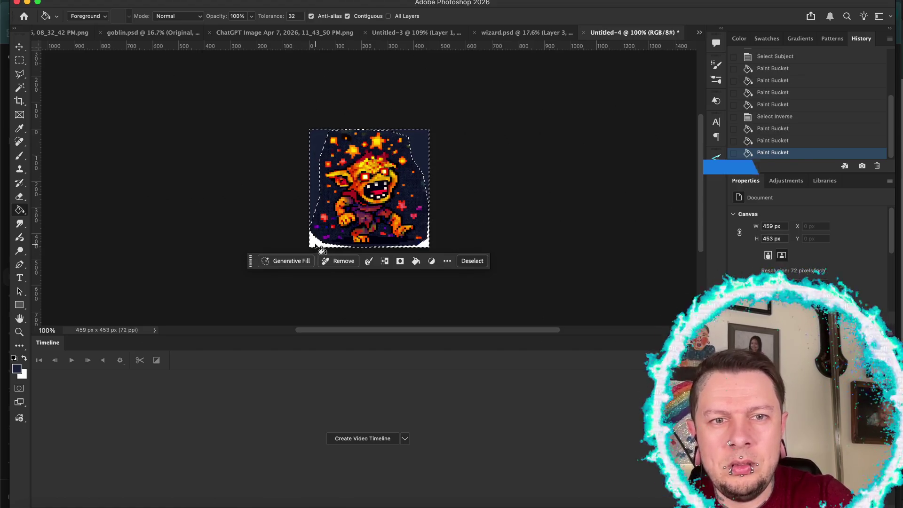
click(316, 241)
click(372, 246)
click(425, 243)
click(426, 246)
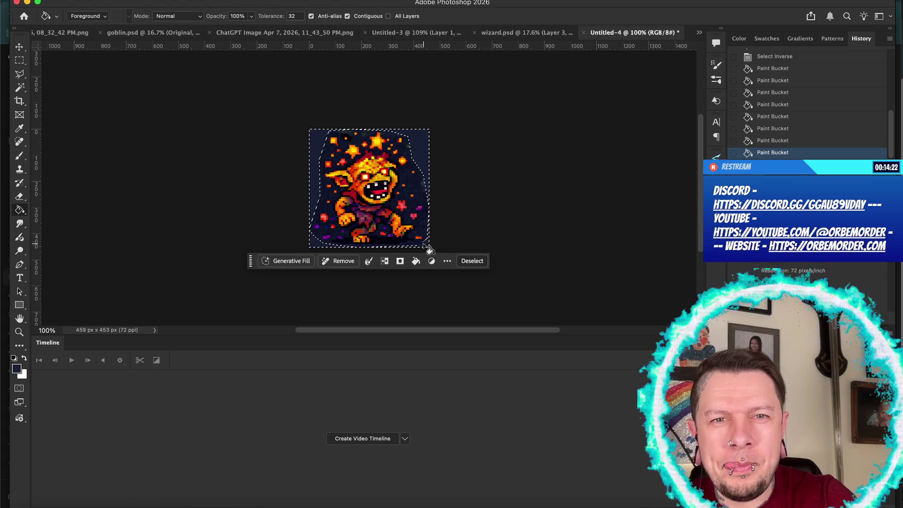
key(super+d)
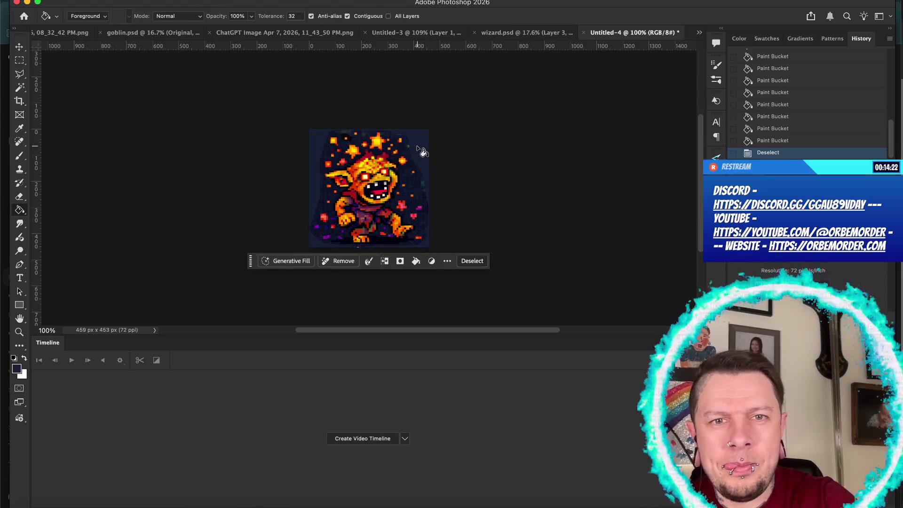
Try Select Subject and Generative Fill on the goblin, then cancel the fill
click(280, 263)
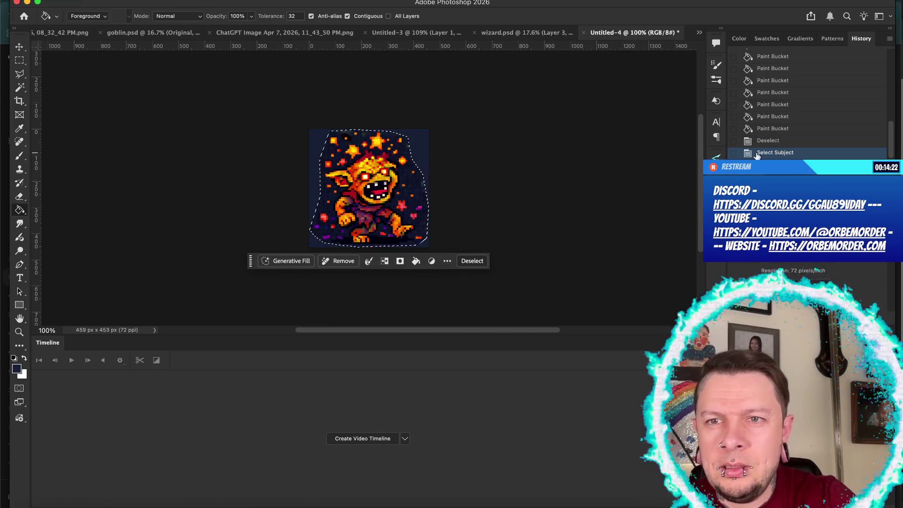
click(763, 142)
click(768, 133)
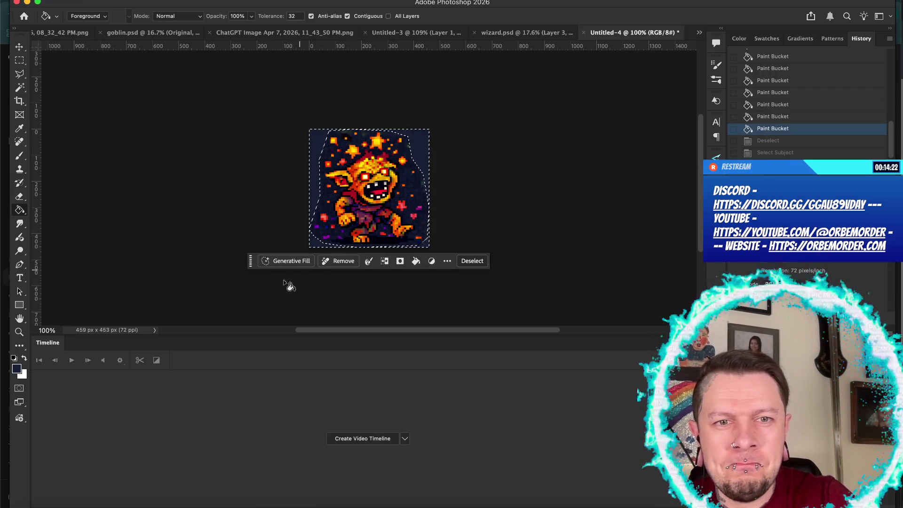
click(280, 262)
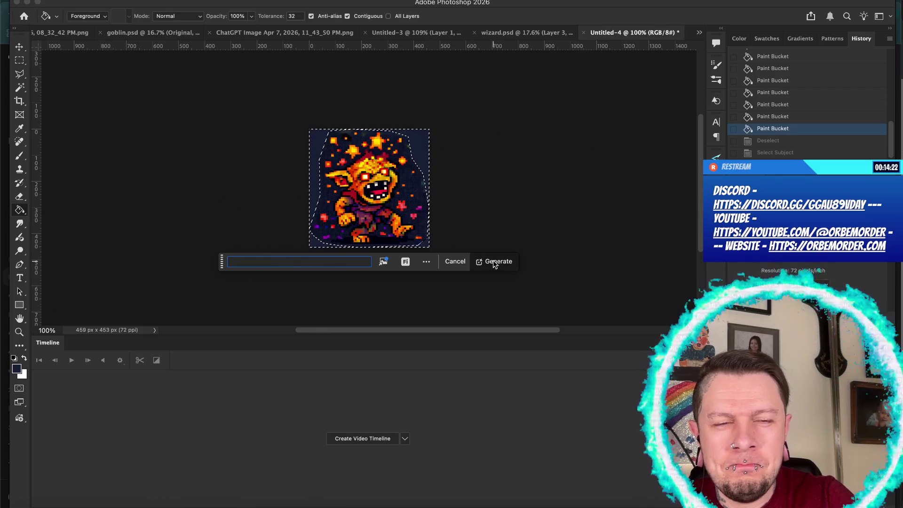
click(455, 262)
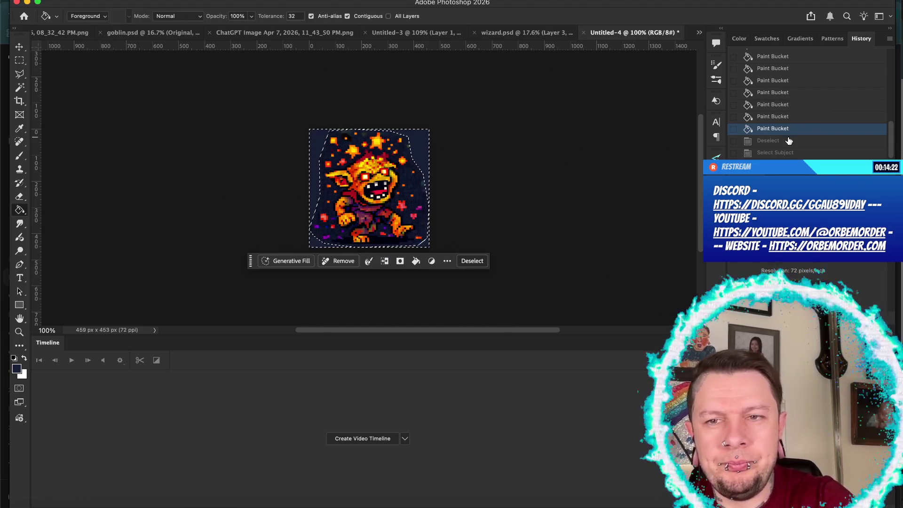
Revert History to the Select Subject state before the fills and clear the selection
click(781, 153)
click(789, 140)
click(789, 129)
scroll(788, 134, up, 3)
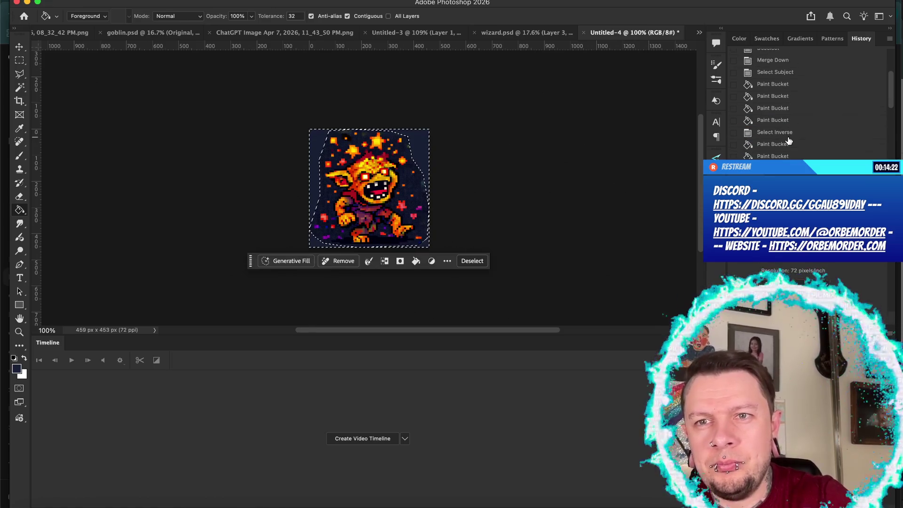
click(775, 74)
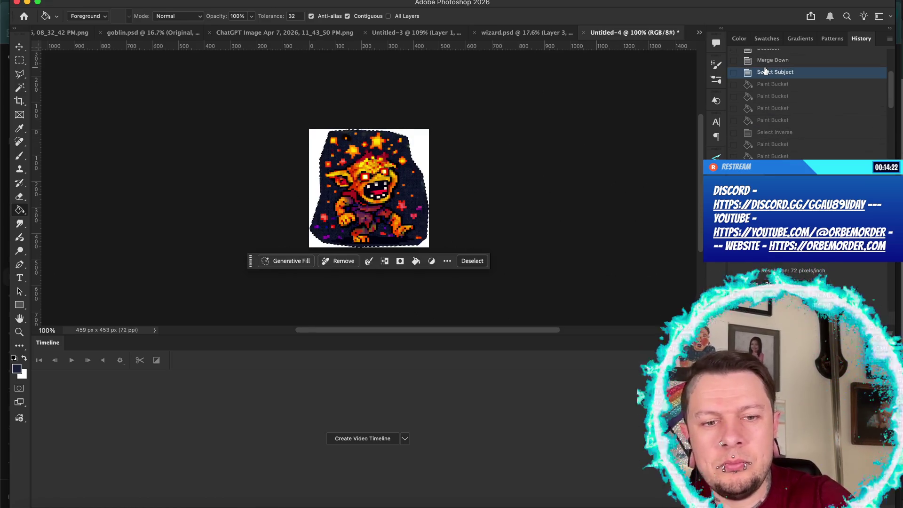
key(ctrl+d)
click(230, 2)
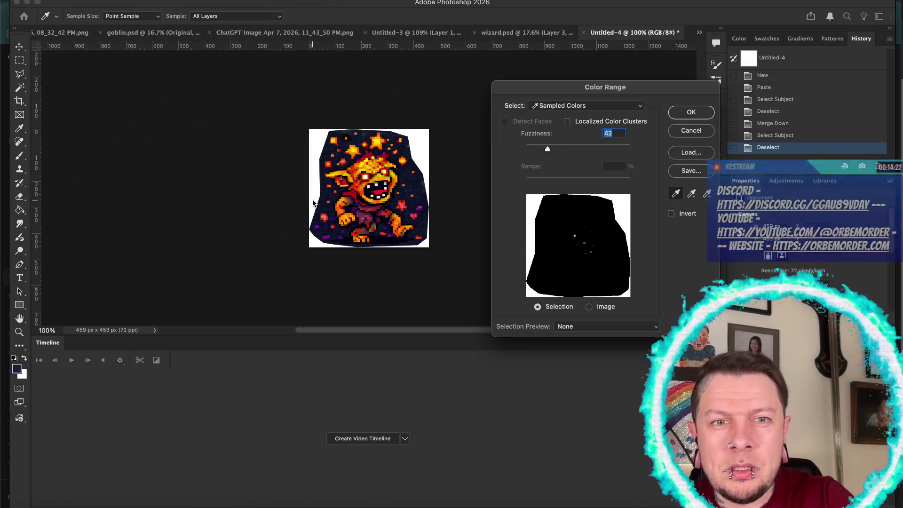
Sample several dark background shades in Color Range, tune fuzziness, and turn off Invert
click(331, 188)
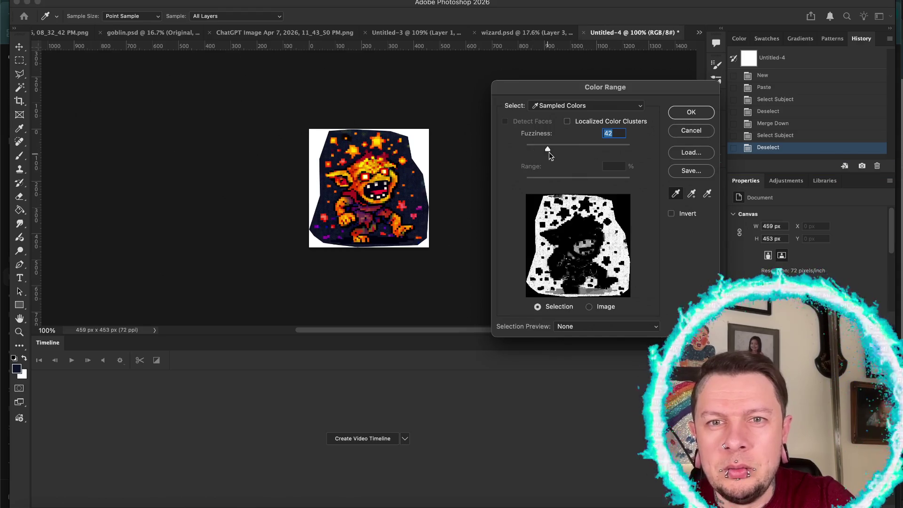
drag(549, 150, 594, 149)
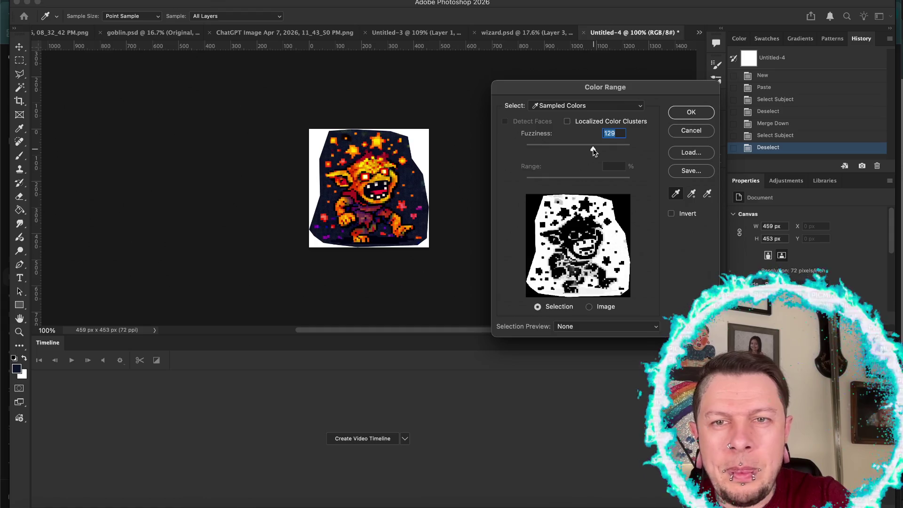
drag(567, 151, 540, 150)
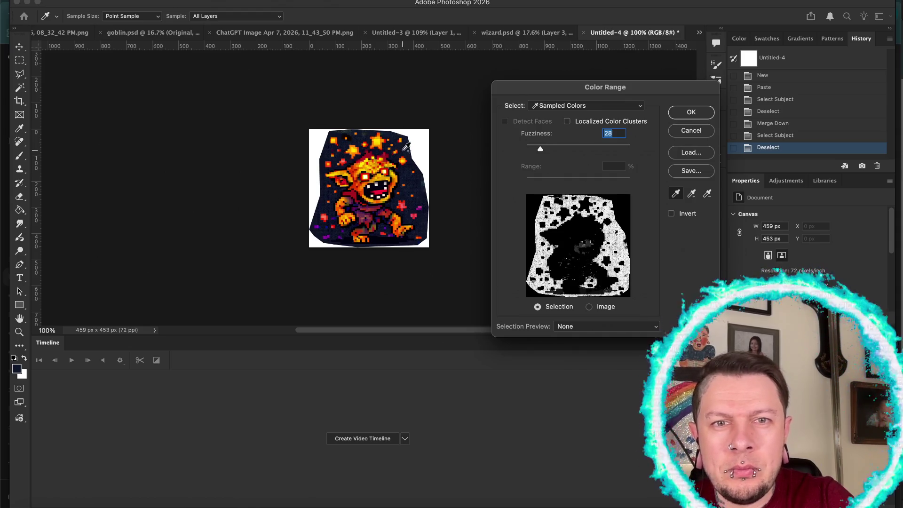
click(413, 178)
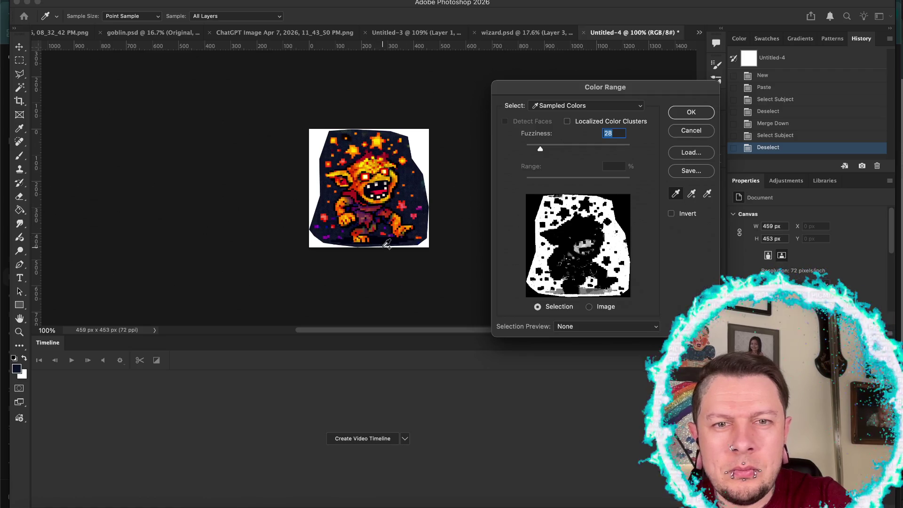
click(323, 222)
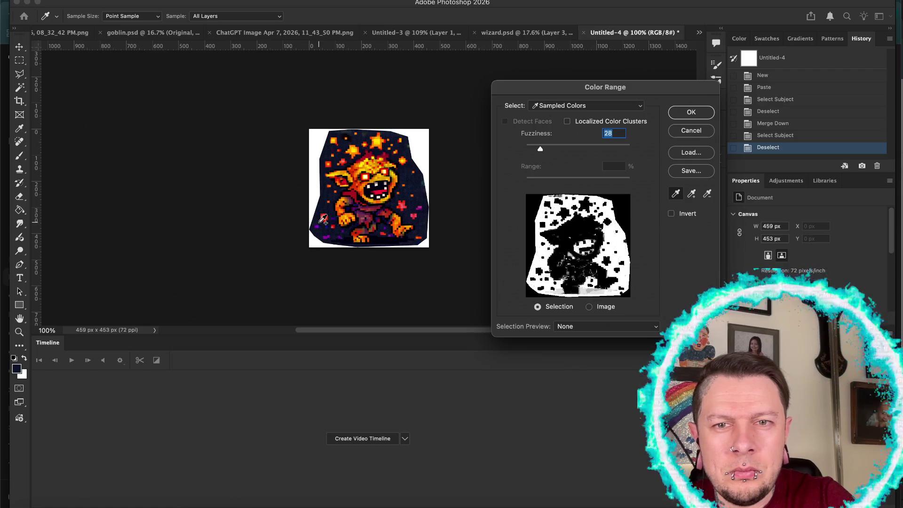
click(346, 132)
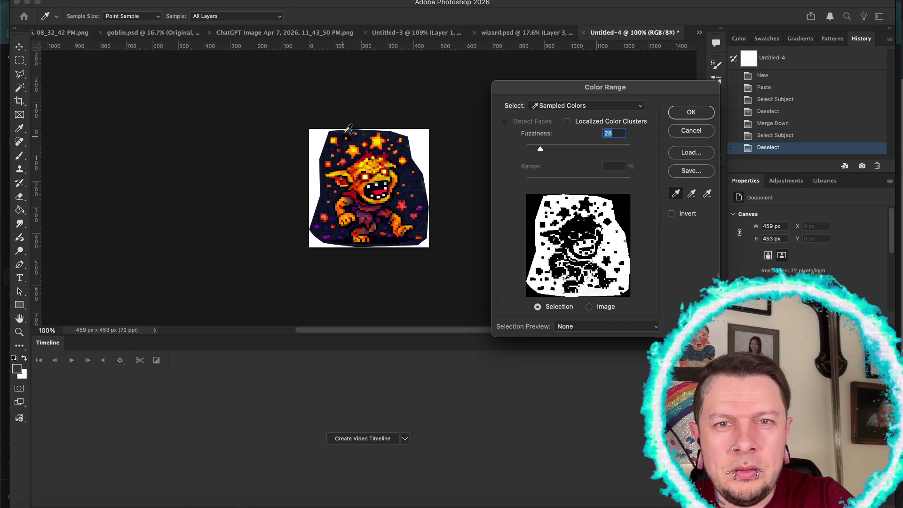
drag(539, 150, 534, 153)
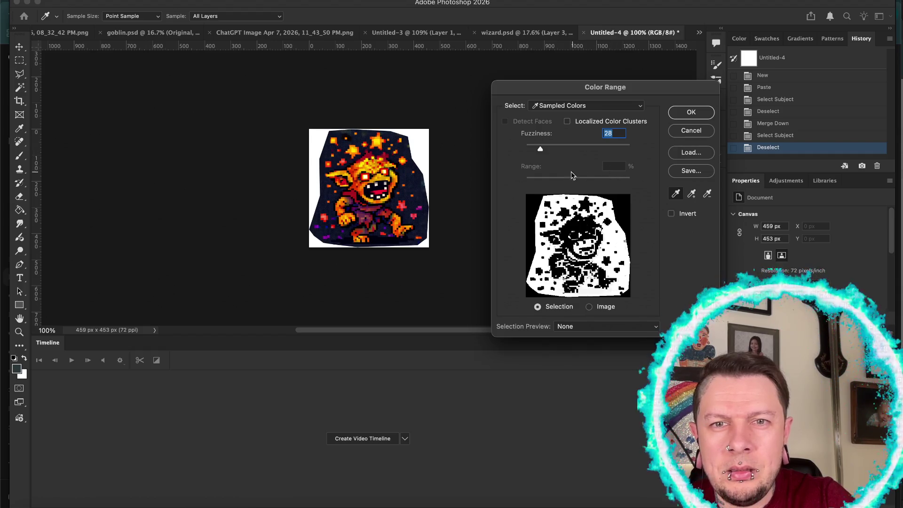
click(671, 214)
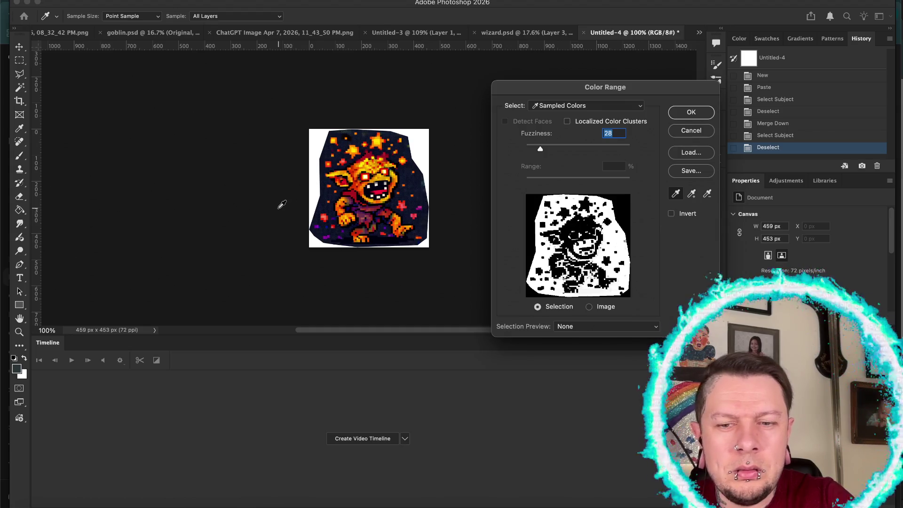
Zoom in, add more background shades including the top-left, and confirm at Fuzziness 28
key(super+equal)
key(super+equal)
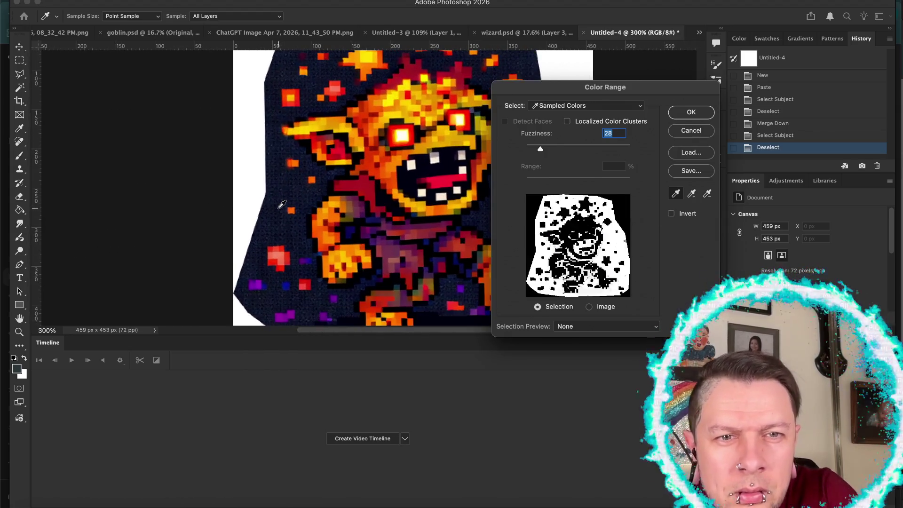
click(287, 182)
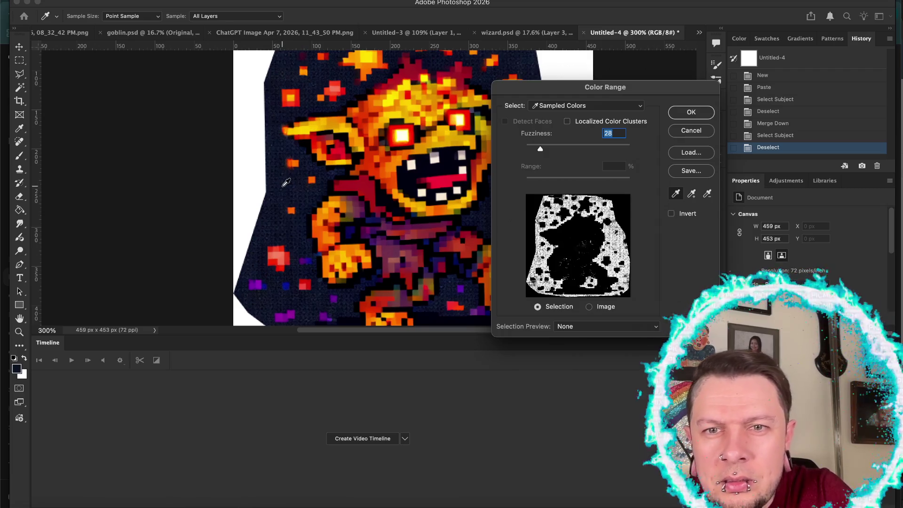
click(297, 184)
shift+click(303, 186)
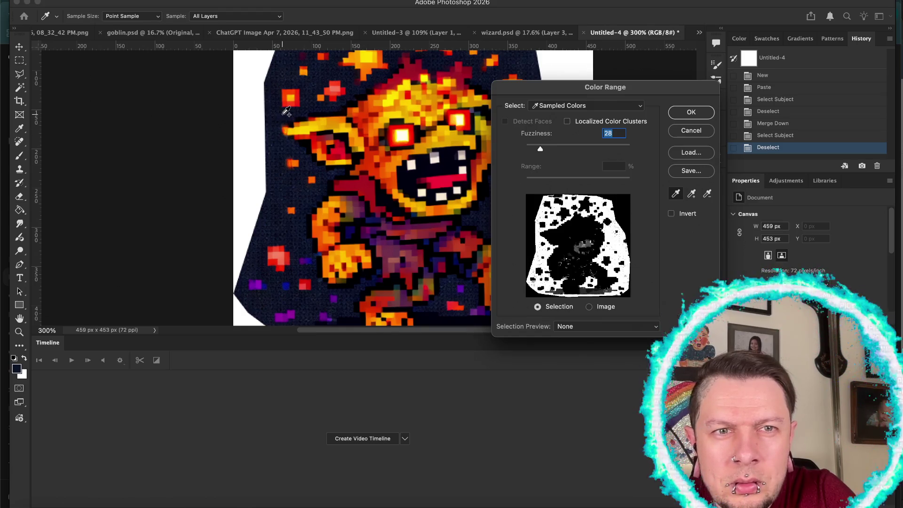
shift+click(279, 85)
scroll(329, 165, right, 5)
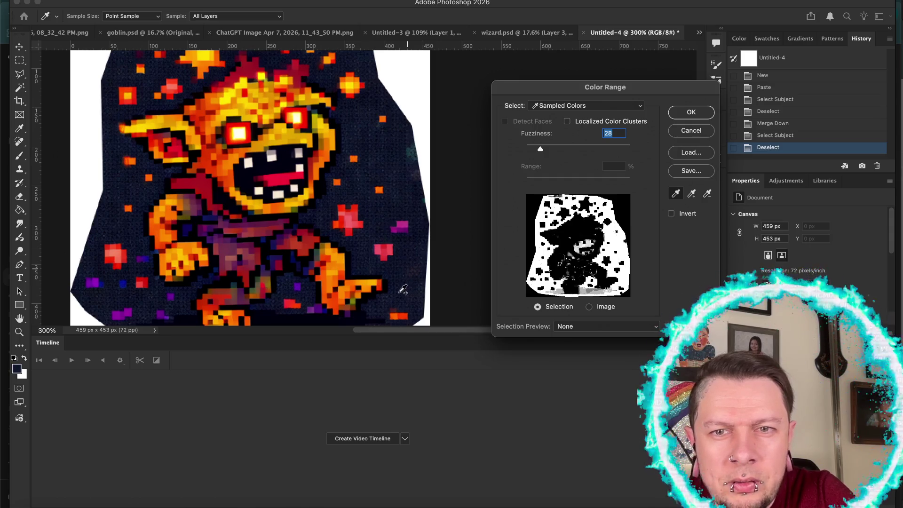
click(690, 115)
Confirm the colour range selection and subtract the goblin's mouth and eye from it
key(g)
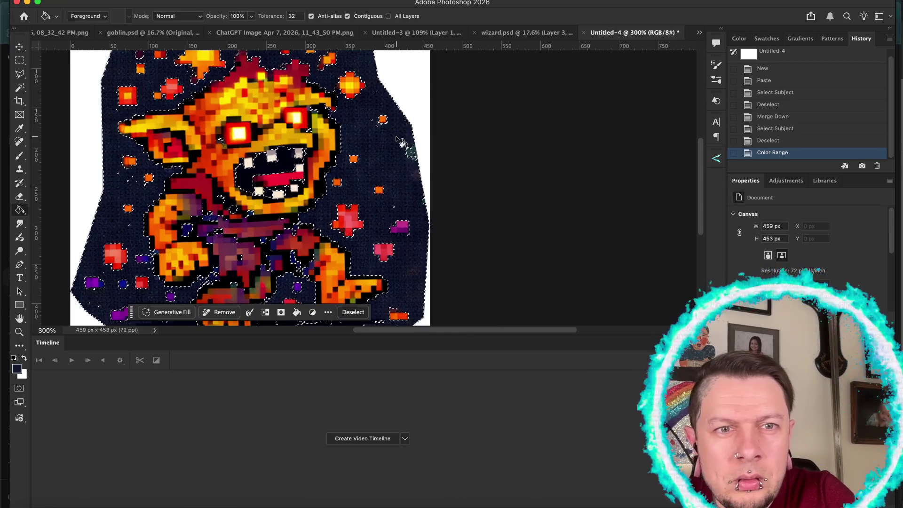
key(m)
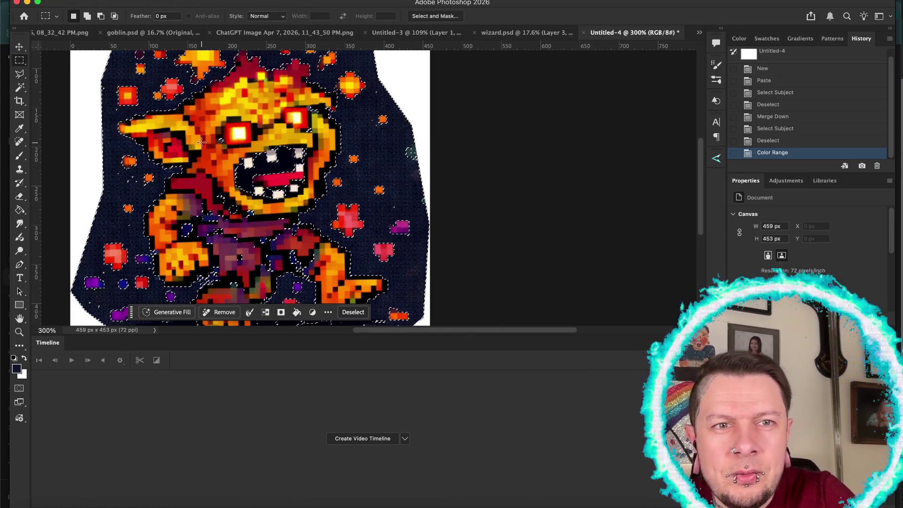
mouse_move(208, 127)
mouse_down()
mouse_move(309, 179)
mouse_move(310, 205)
mouse_up()
drag(285, 102, 330, 146)
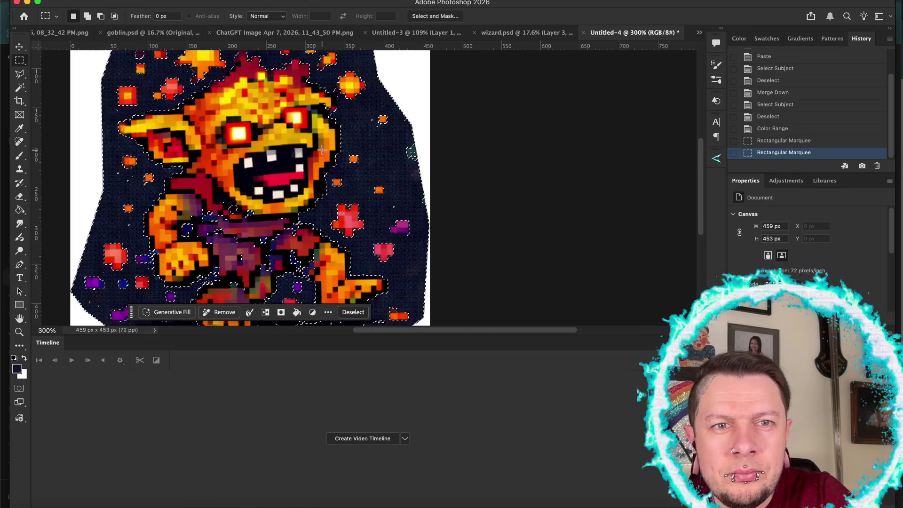
scroll(322, 150, left, 5)
scroll(322, 150, down, 3)
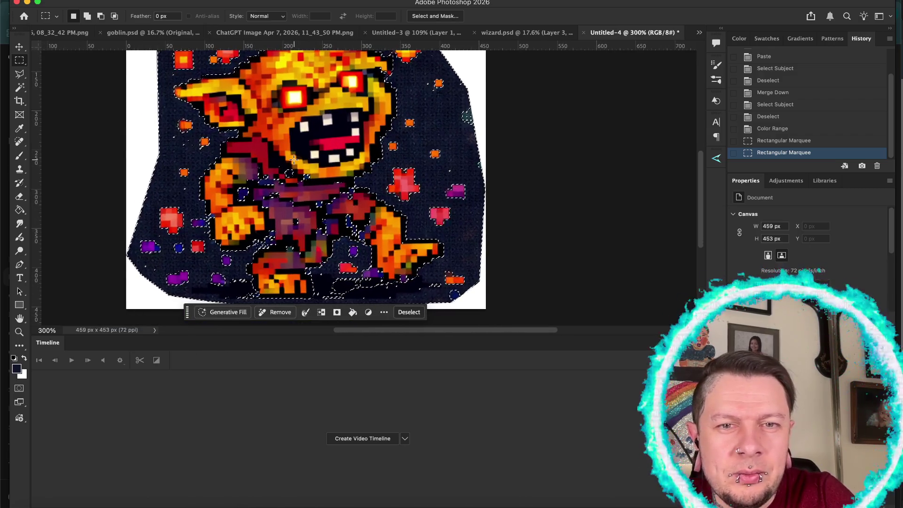
scroll(294, 160, down, 2)
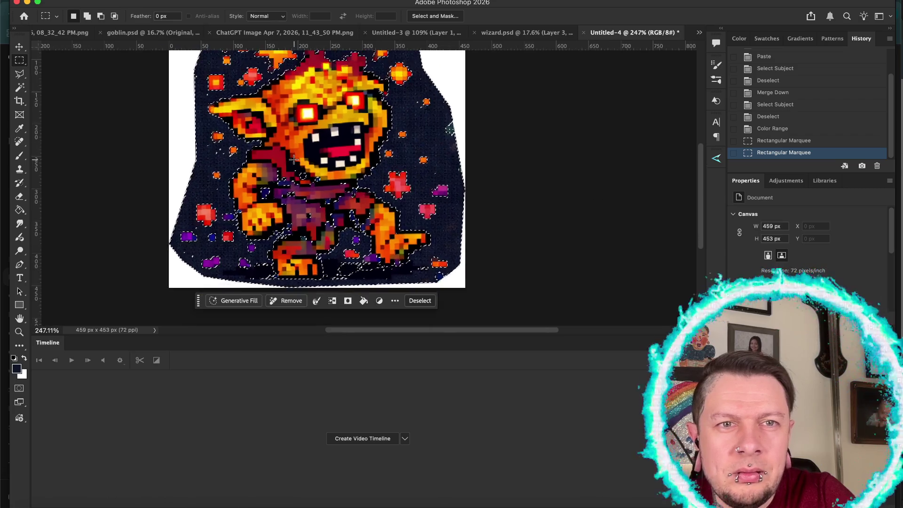
scroll(294, 160, down, 4)
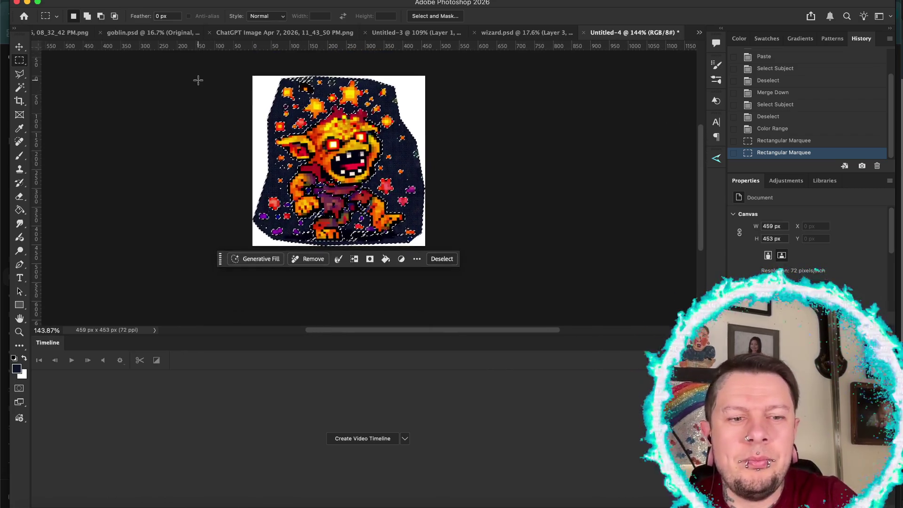
Add the white left area, top-left corner and gaps near the top stars with the Magic Wand
key(w)
shift+click(254, 89)
shift+click(264, 91)
shift+click(269, 92)
shift+click(305, 80)
shift+click(301, 84)
shift+click(282, 85)
shift+click(296, 81)
shift+click(288, 94)
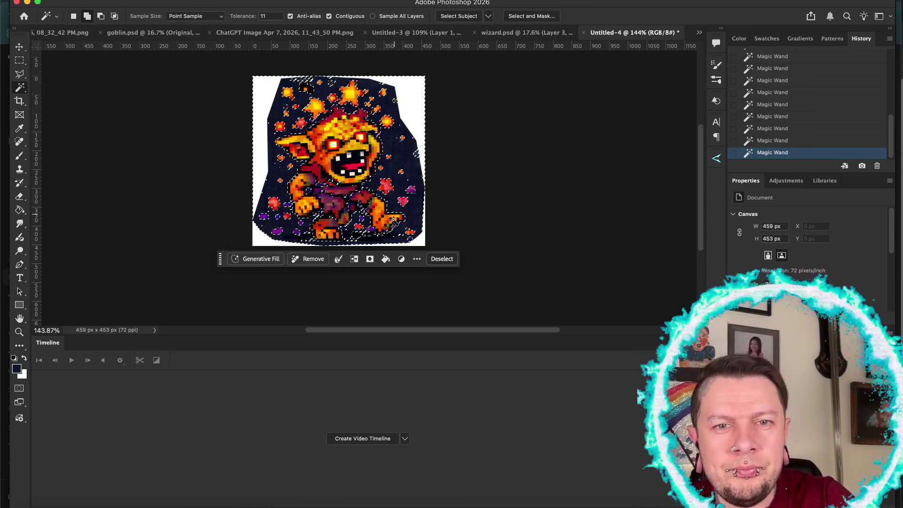
Delete the selected background to transparency on an editable Layer 0 and drop the selection
key(i)
key(shift+BackSpace)
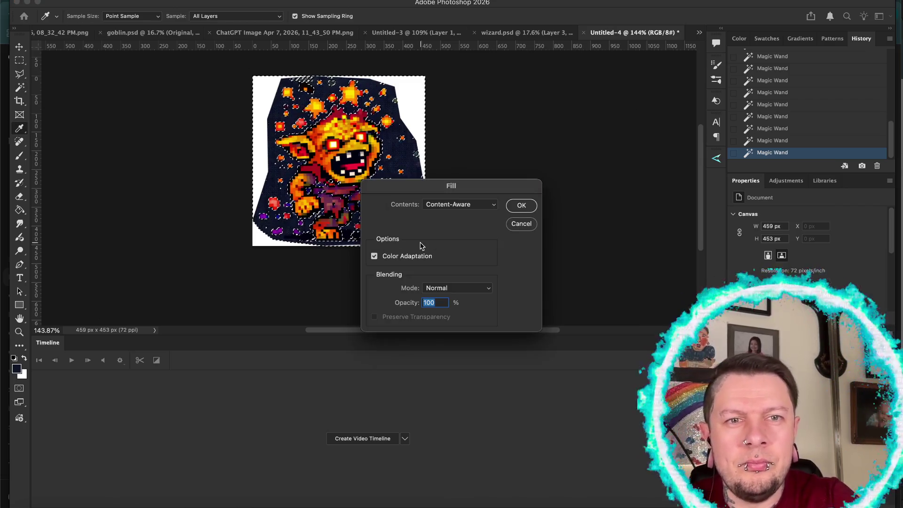
click(521, 224)
key(w)
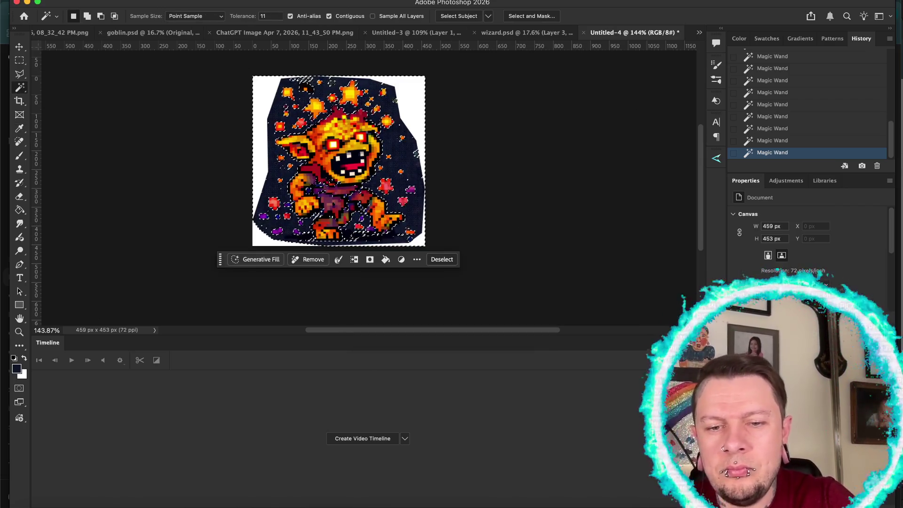
key(ctrl+j)
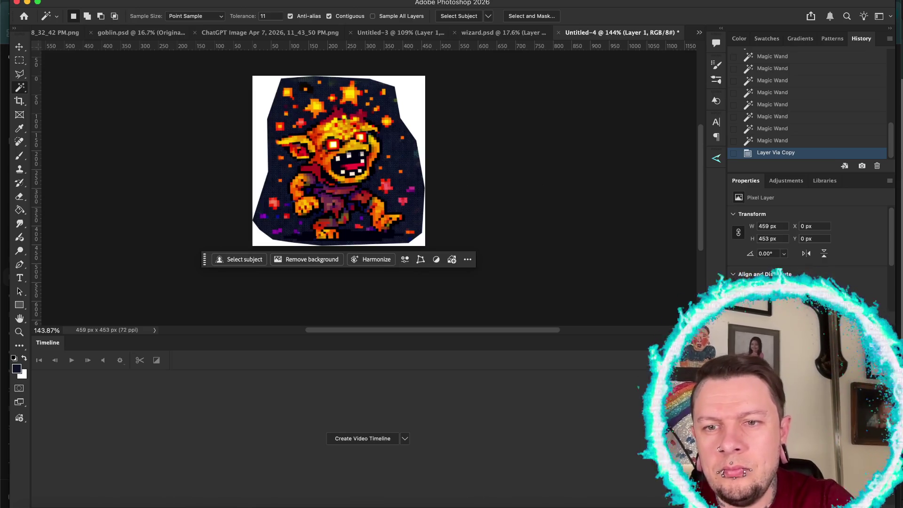
key(ctrl+z)
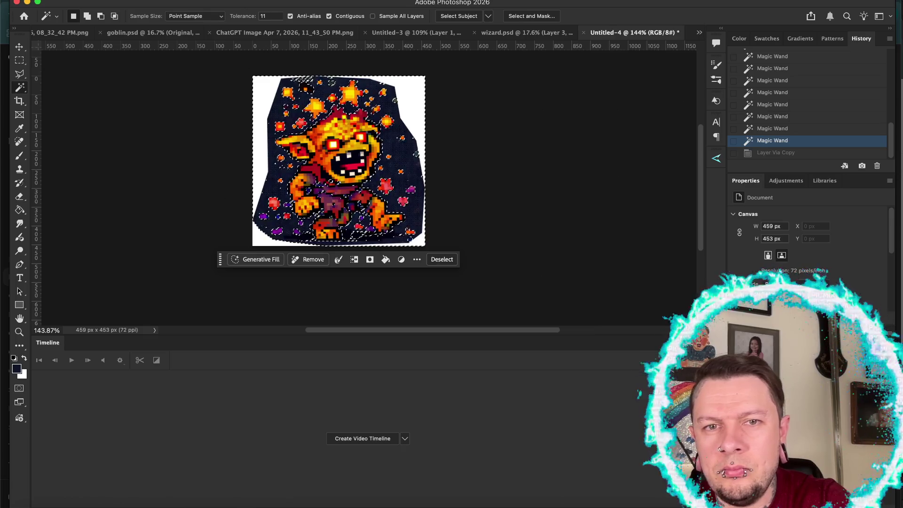
key(ctrl+j)
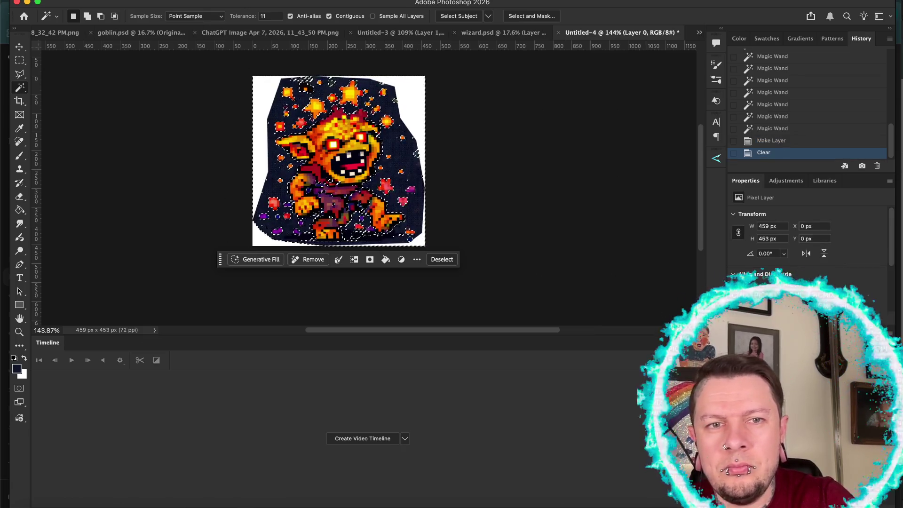
key(Delete)
key(Delete)
key(Delete)
key(Delete)
key(Delete)
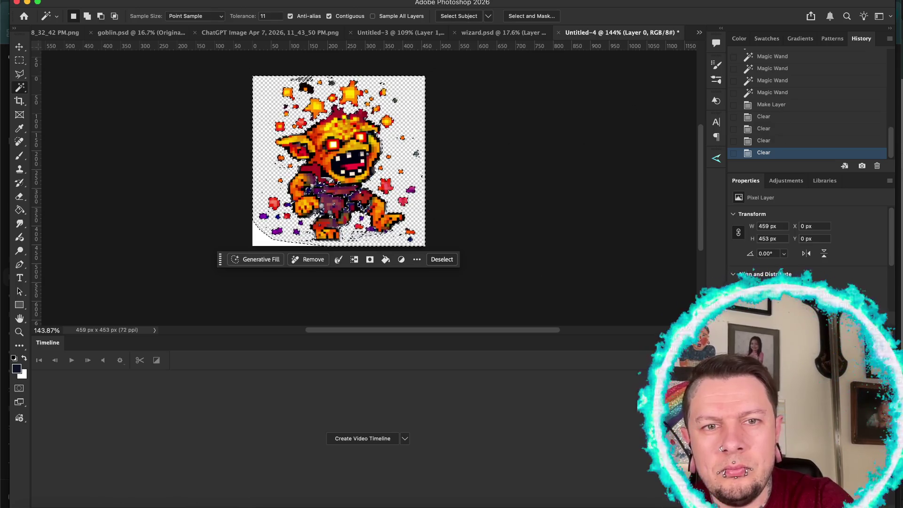
key(ctrl+d)
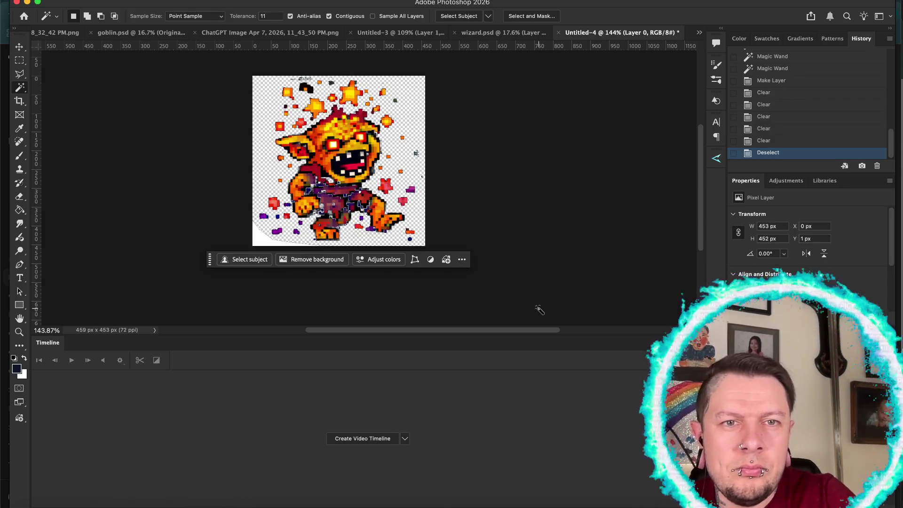
Revert Untitled-4 in History to the state just after the Paste step
scroll(537, 306, down, 2)
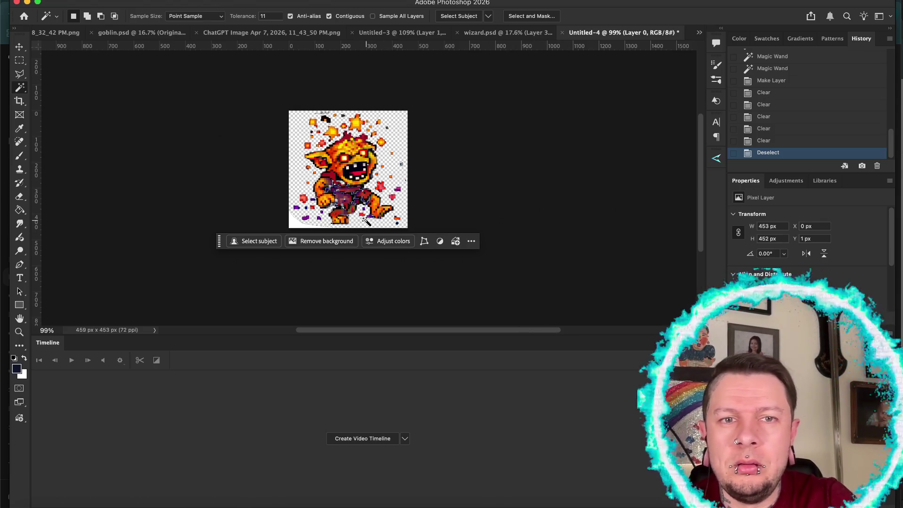
scroll(711, 209, left, 10)
scroll(802, 111, up, 10)
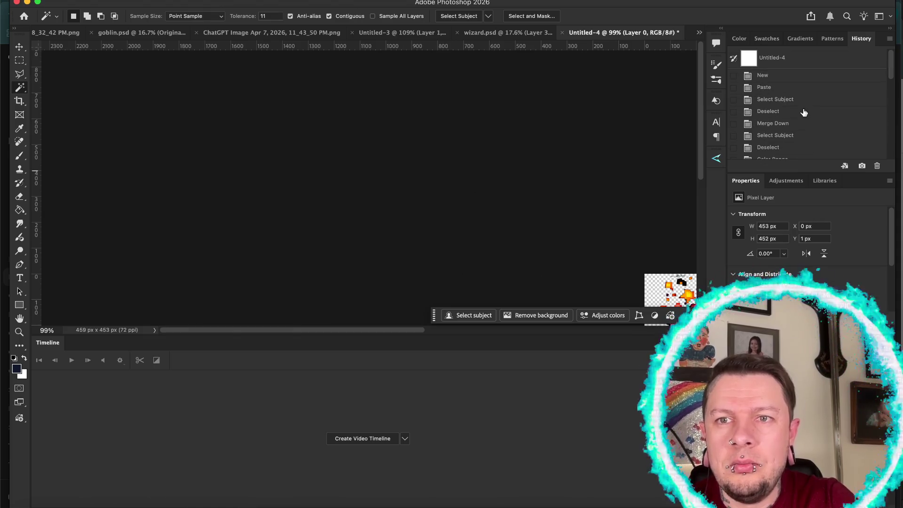
click(794, 55)
click(788, 81)
click(785, 92)
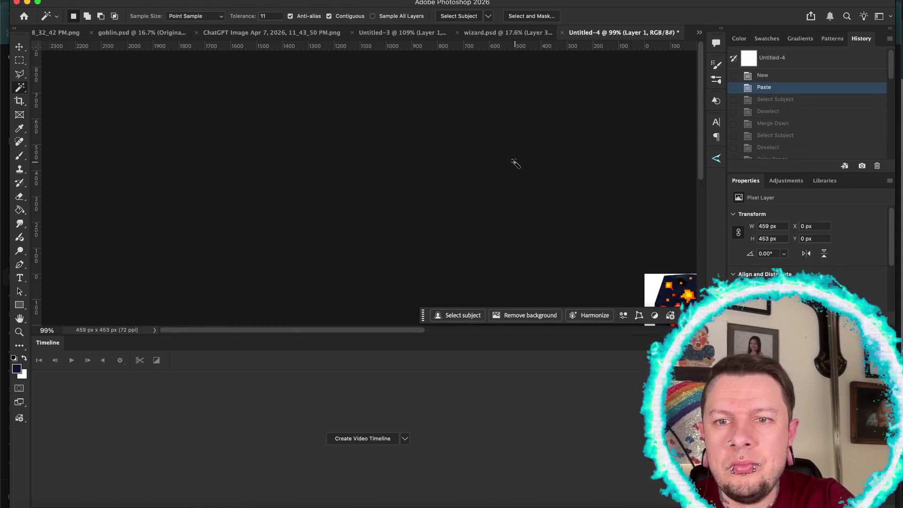
scroll(514, 161, right, 5)
scroll(514, 161, up, 4)
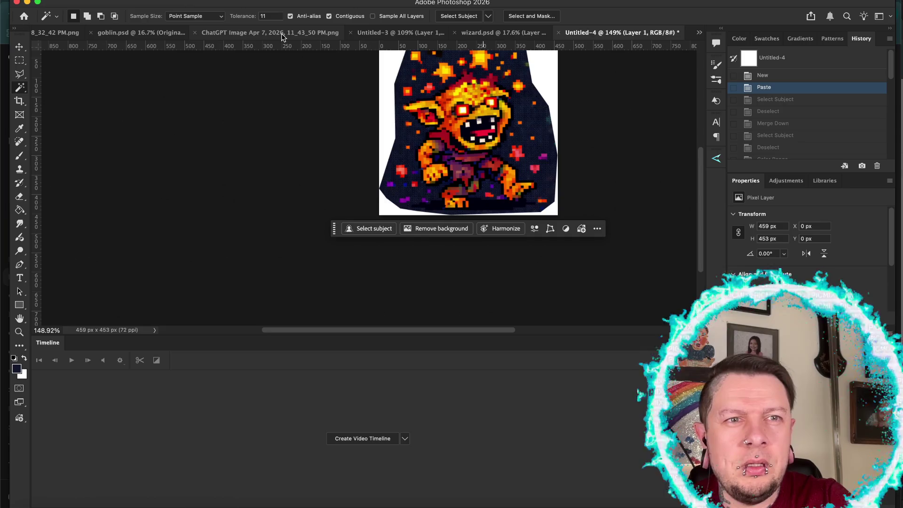
Check the goblin.psd and wizard.psd documents, return to Untitled-4, then bring up the browser
click(117, 33)
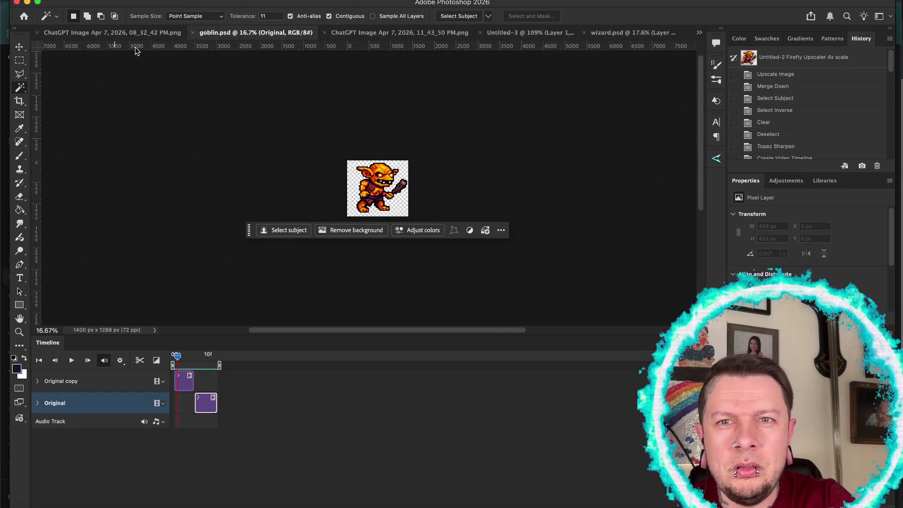
click(620, 33)
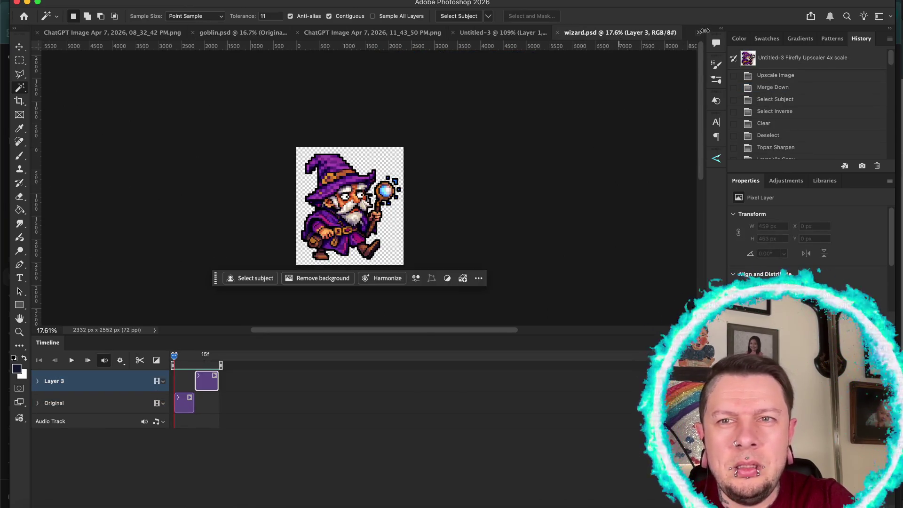
click(700, 32)
click(725, 92)
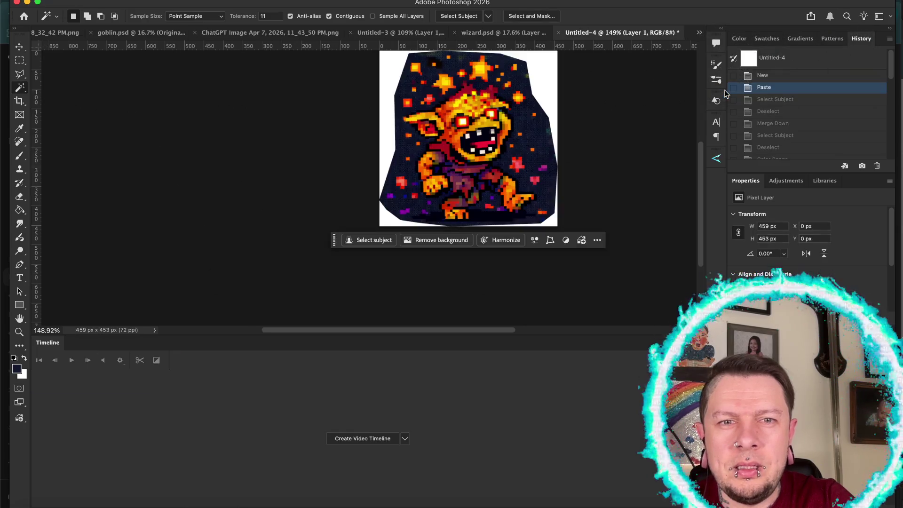
scroll(591, 170, right, 2)
scroll(592, 170, up, 1)
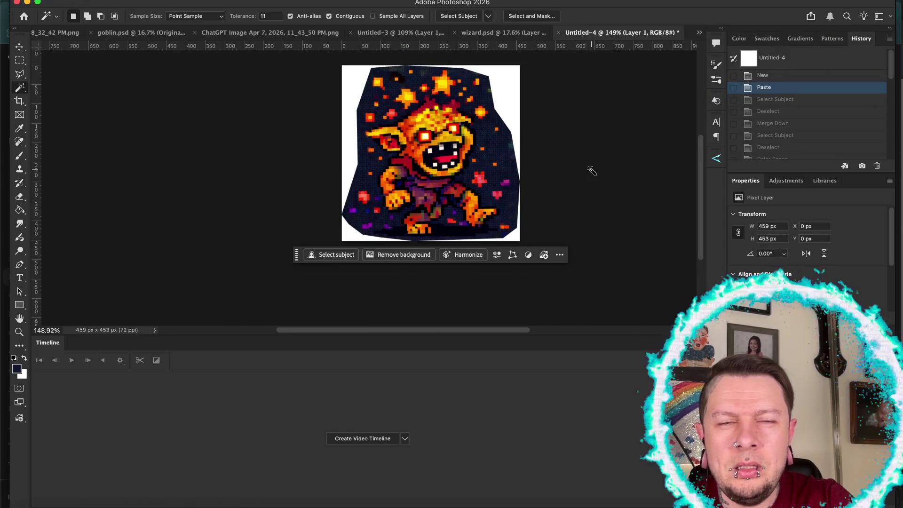
scroll(592, 170, right, 1)
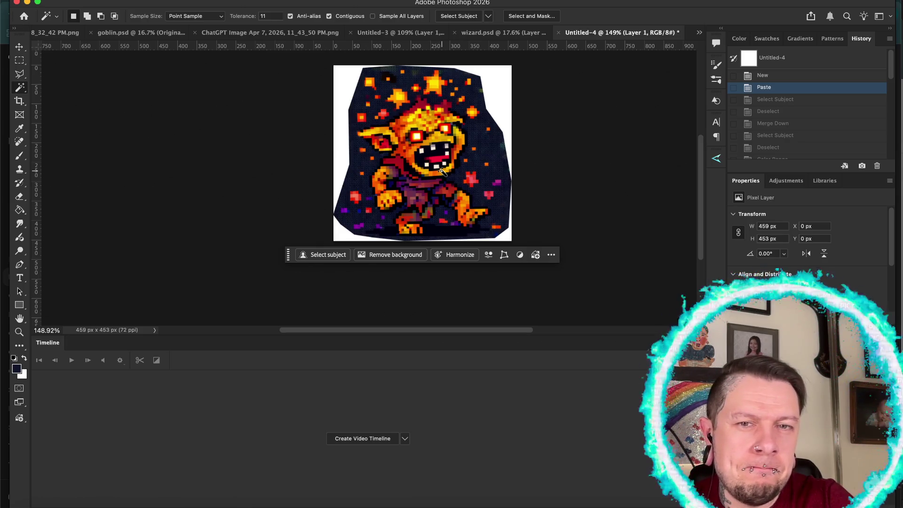
scroll(443, 172, down, 3)
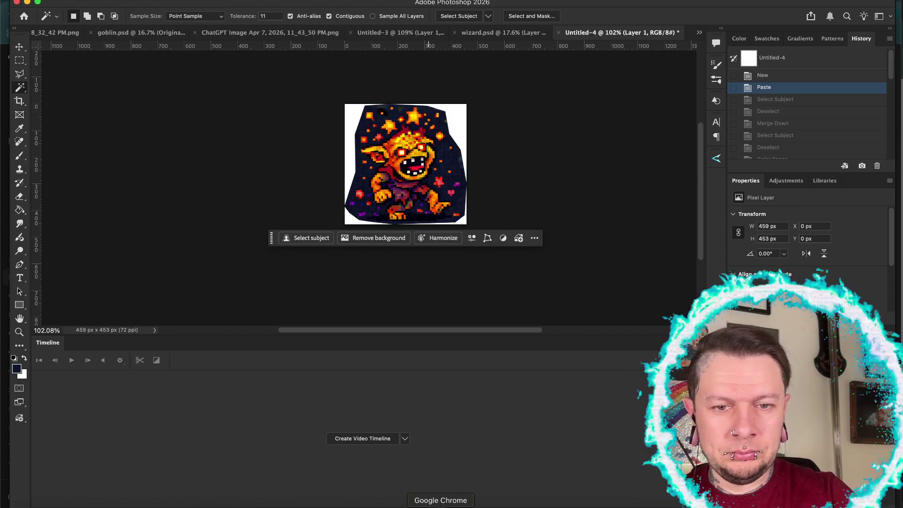
click(441, 506)
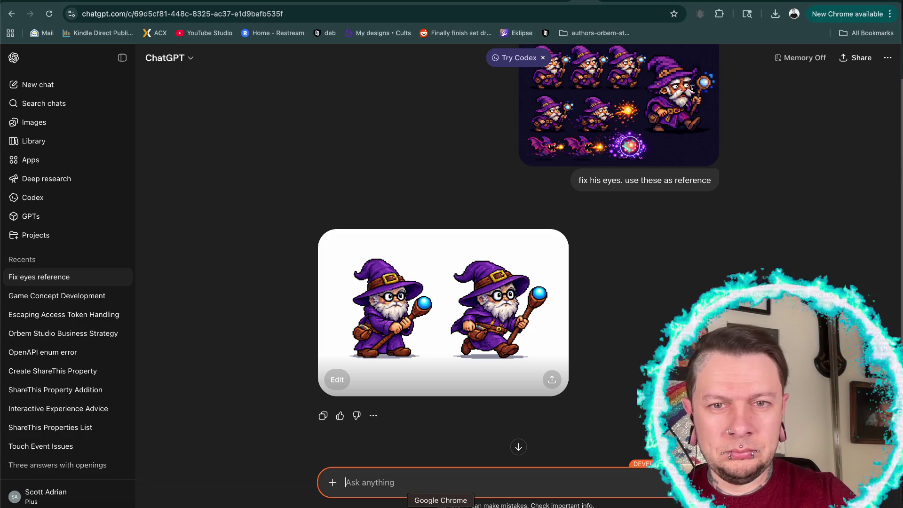
In the ChatGPT app, request the orange goblin laying lifeless on the floor on a white background
click(589, 507)
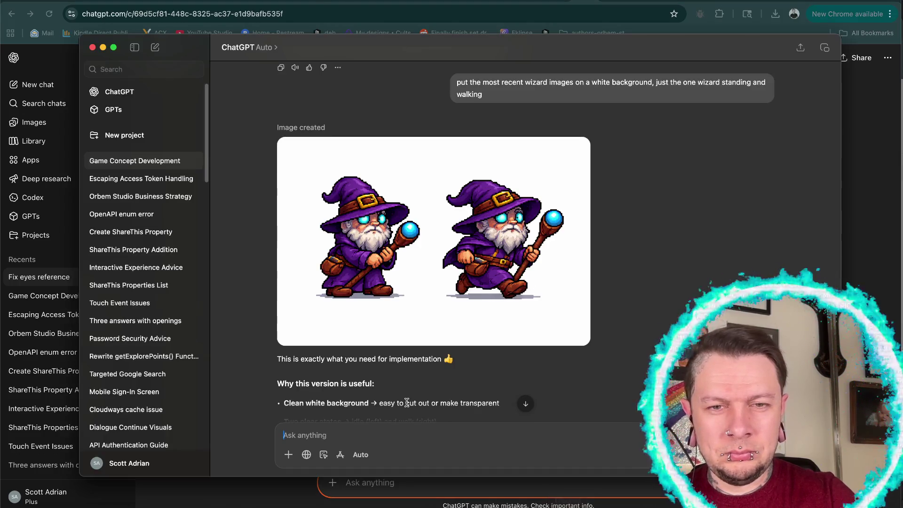
scroll(407, 402, down, 15)
text(gne)
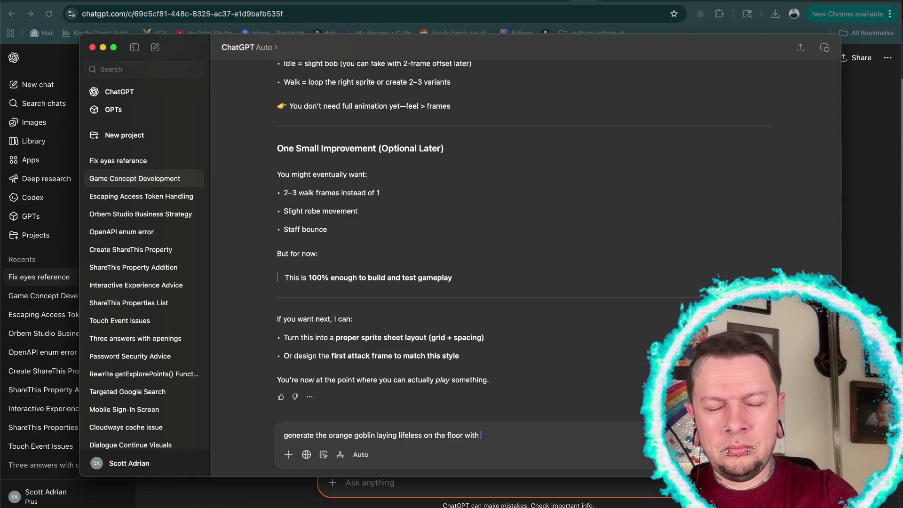
text(a white background)
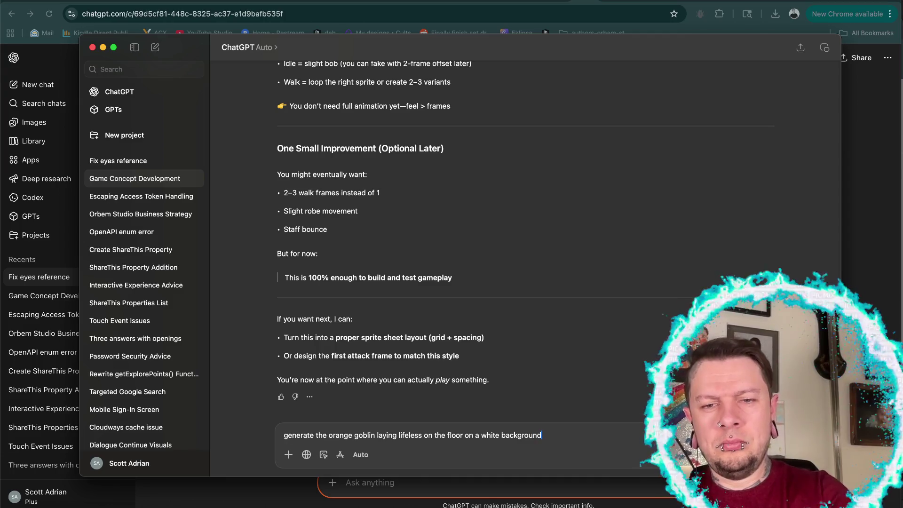
key(Return)
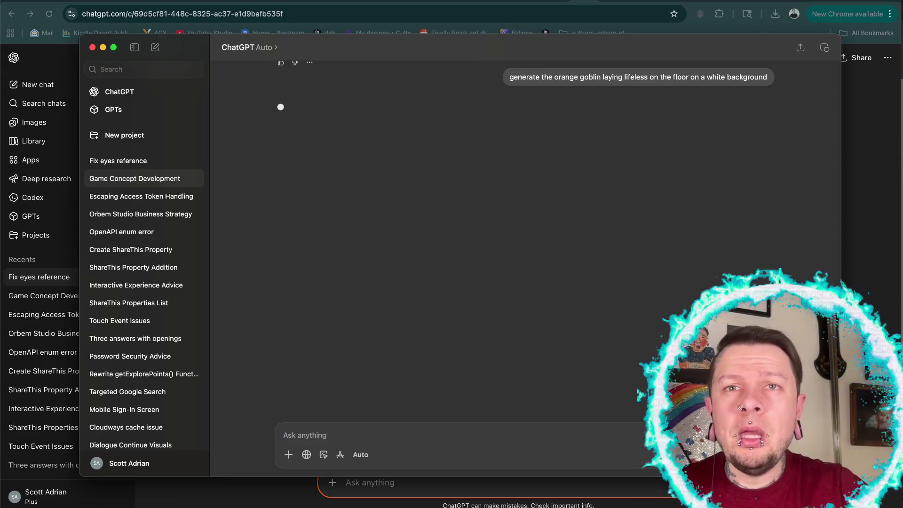